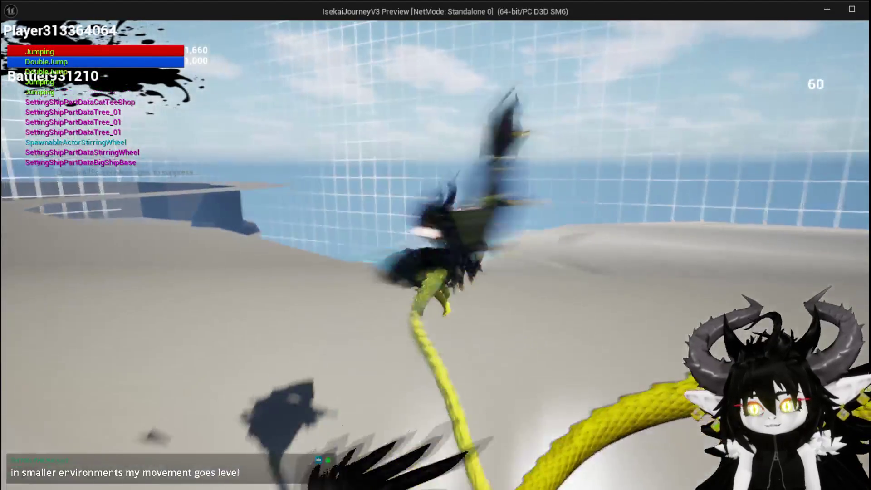
Step: Run, jump and glide the dragon across the floor toward the red trees and water
{"action": "key", "text": "space"}
{"action": "key", "text": "d"}
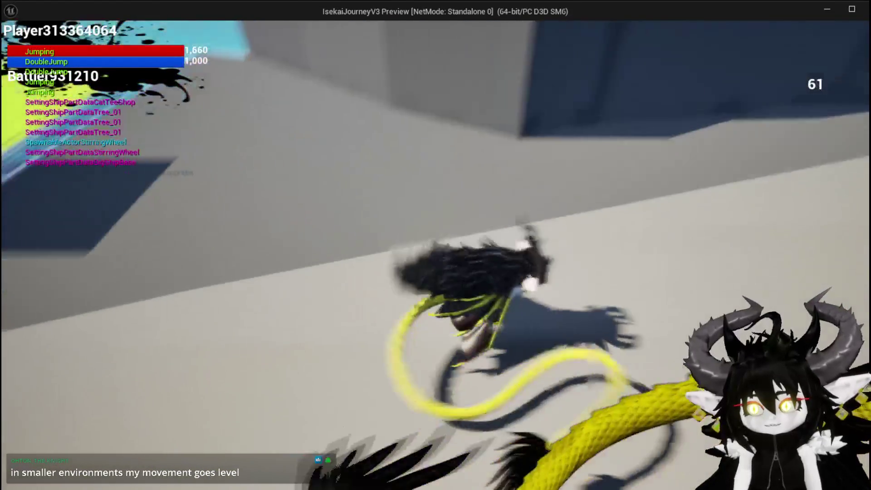
{"action": "key", "text": "w"}
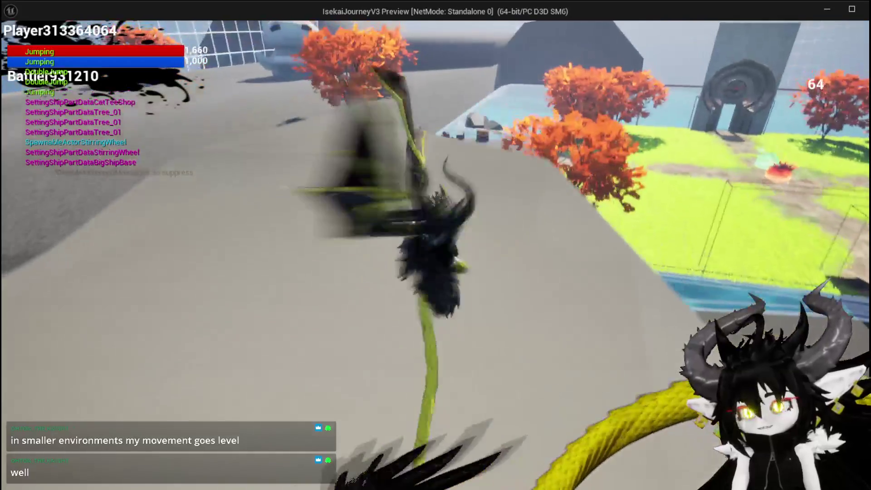
{"action": "key", "text": "space"}
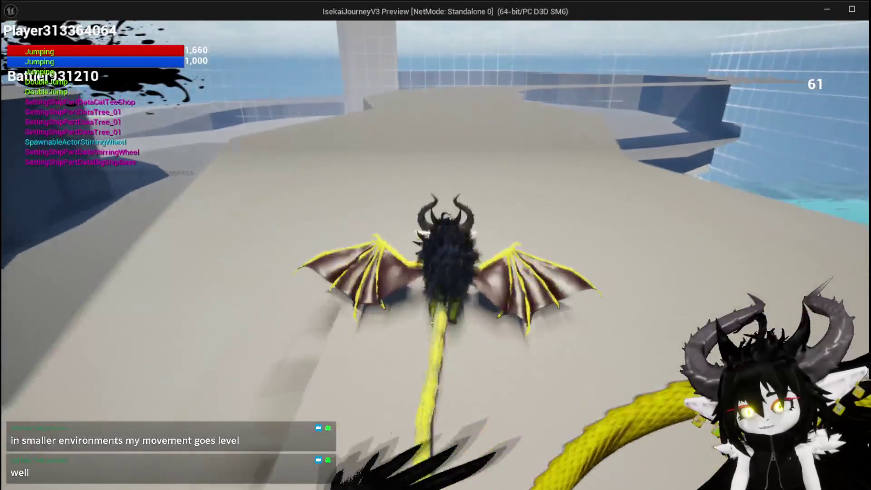
{"action": "key", "text": "w"}
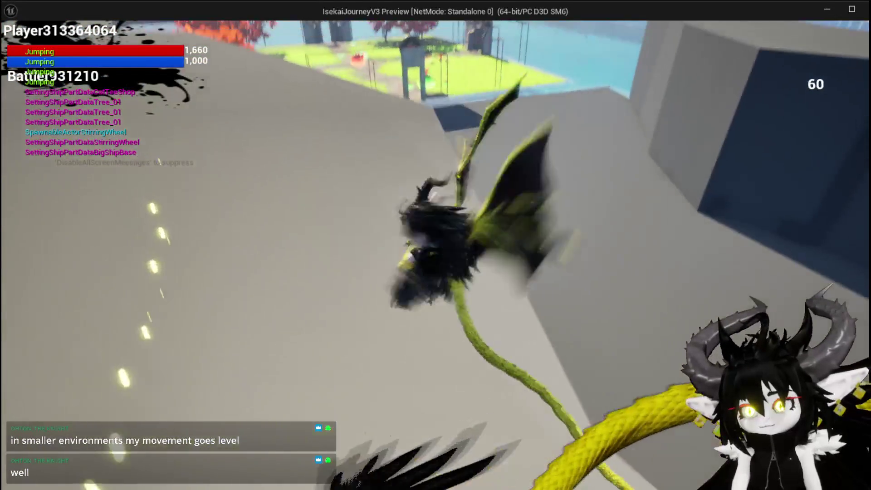
{"action": "key", "text": "space"}
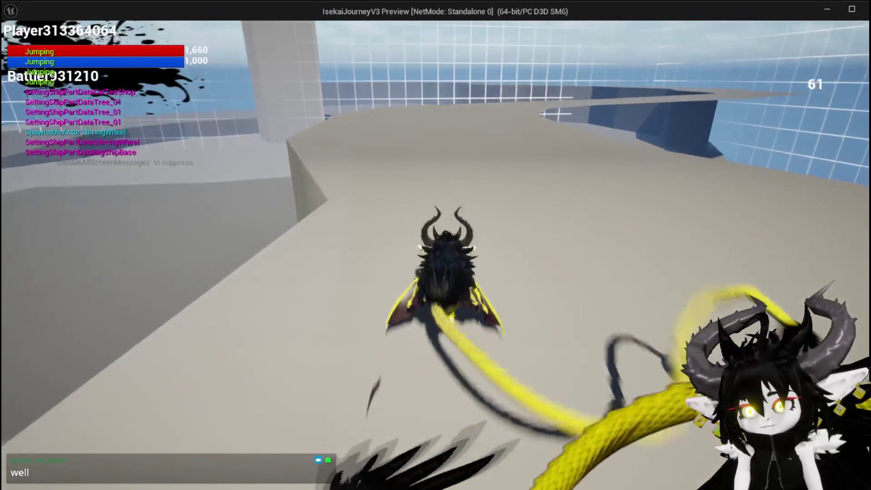
{"action": "key", "text": "space"}
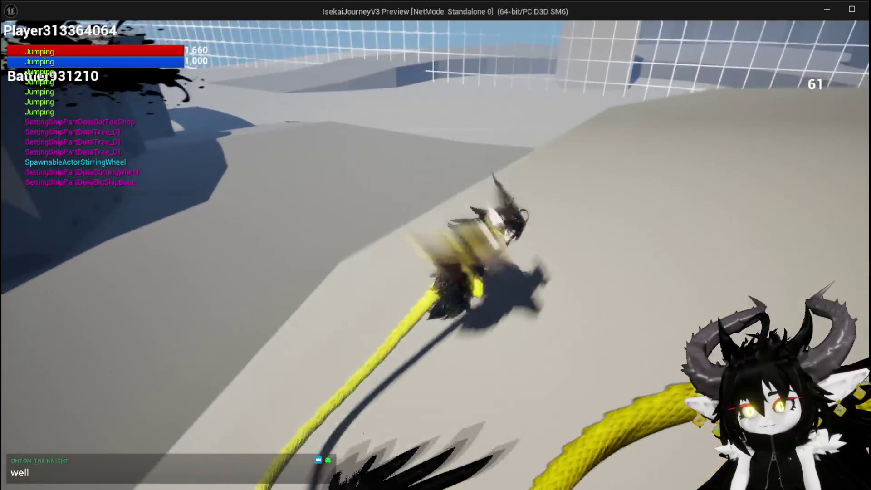
{"action": "key", "text": "space"}
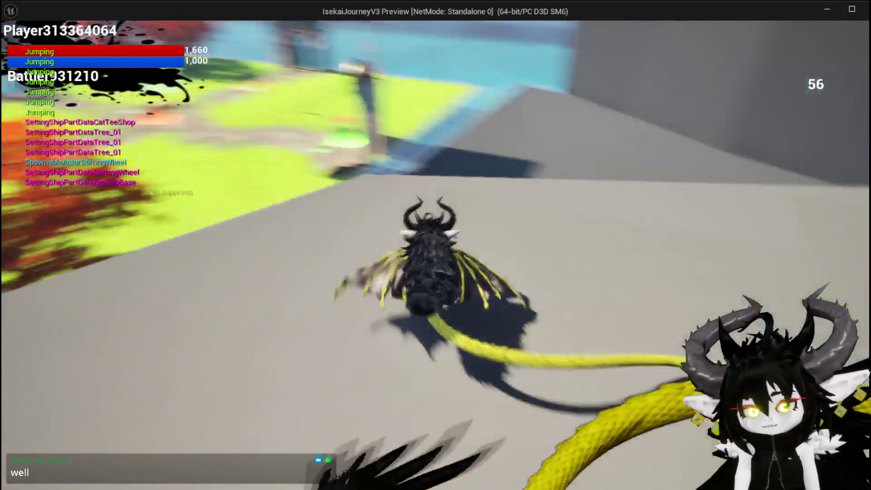
{"action": "key", "text": "space"}
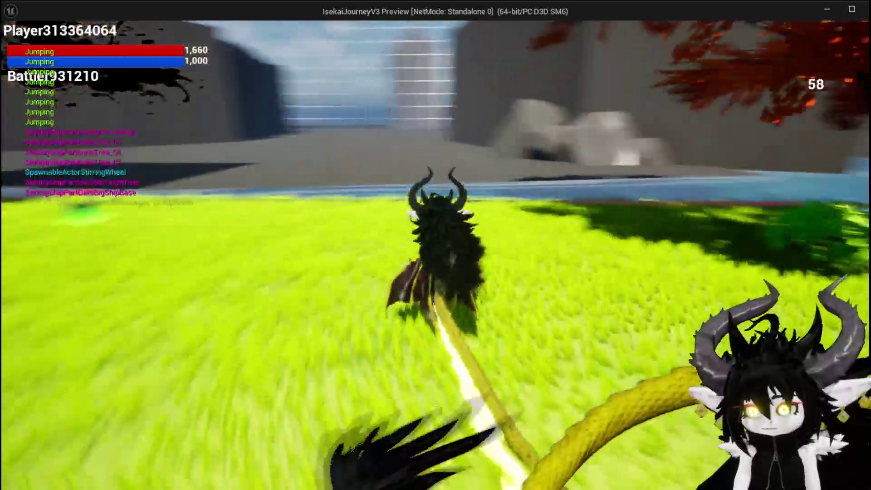
Step: Run the dragon into the gated grass arena, attack an enemy, then end the preview
{"action": "key", "text": "w"}
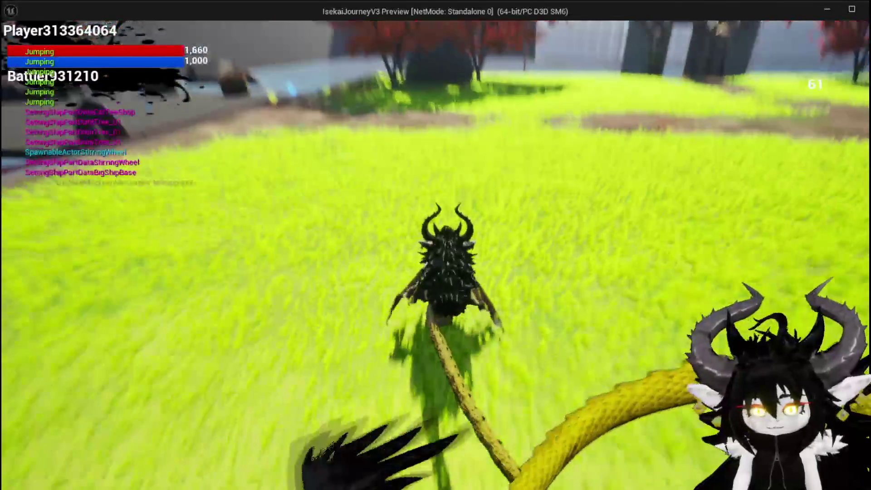
{"action": "key", "text": "w"}
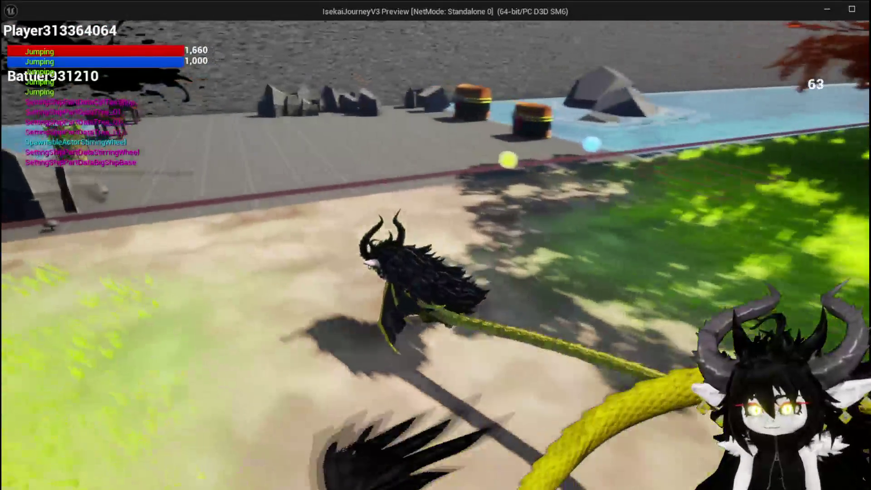
{"action": "key", "text": "w"}
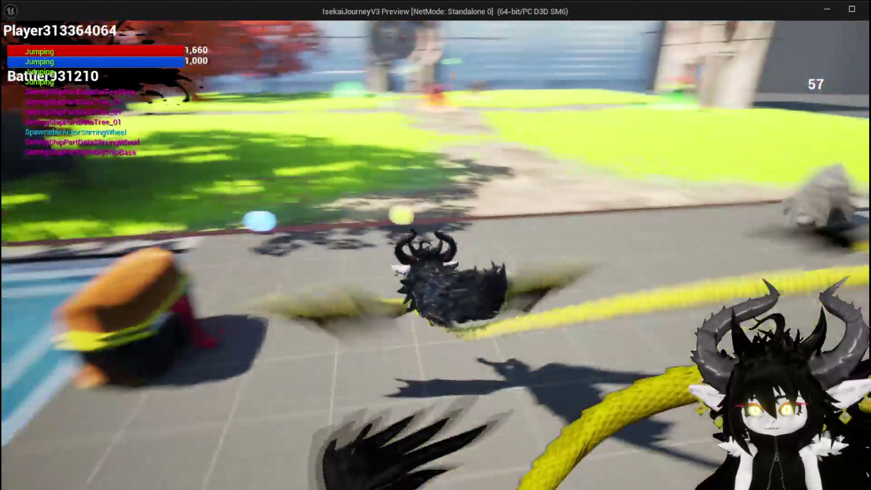
{"action": "key", "text": "w"}
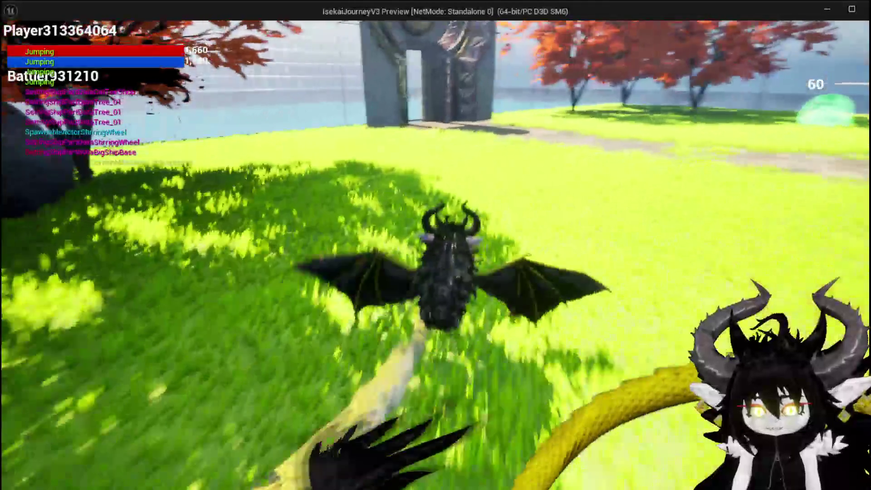
{"action": "key", "text": "w"}
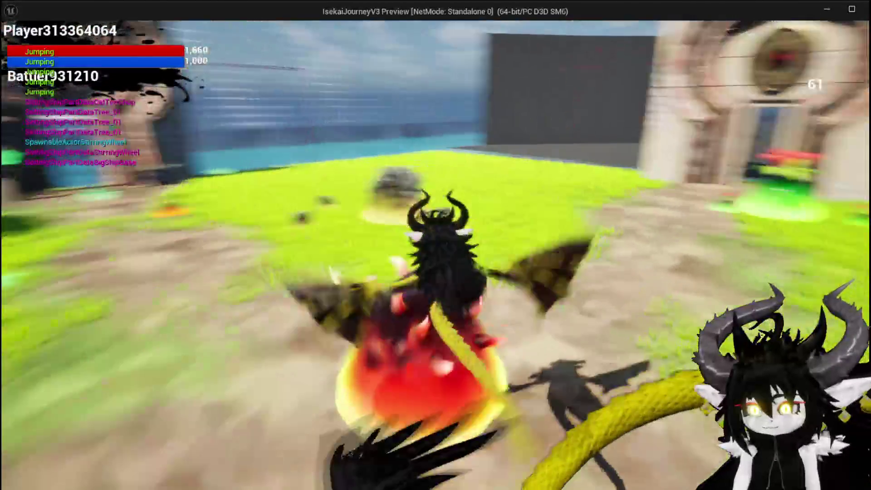
{"action": "key", "text": "w"}
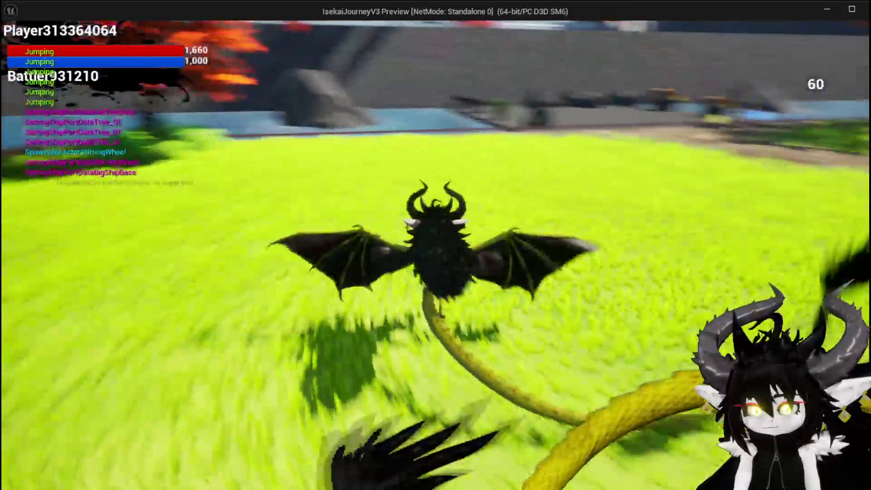
{"action": "key", "text": "w"}
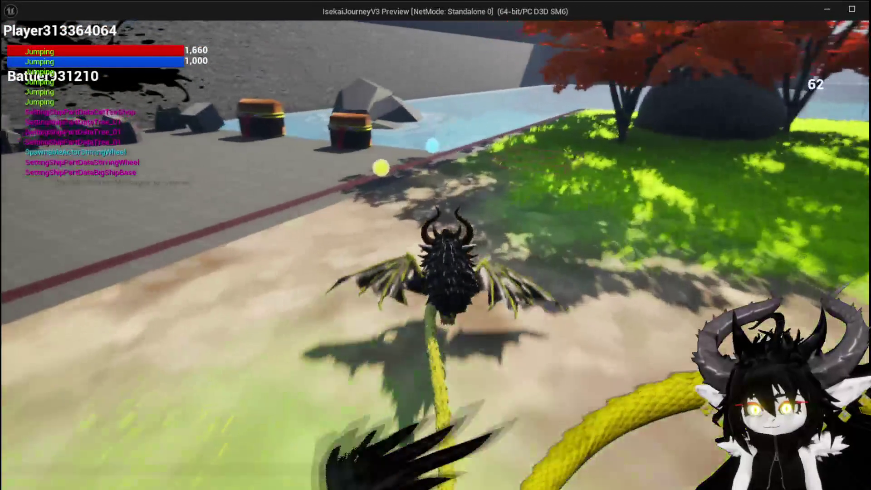
{"action": "key", "text": "Escape"}
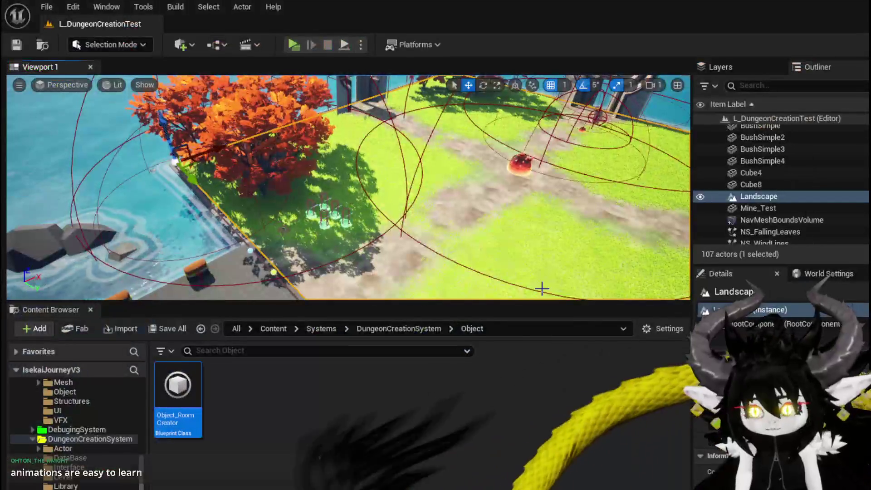
Step: Save the L_DungeonCreationTest level and switch to the BP_DC_Door Blueprint window
{"action": "left_click", "coordinate": [19, 48]}
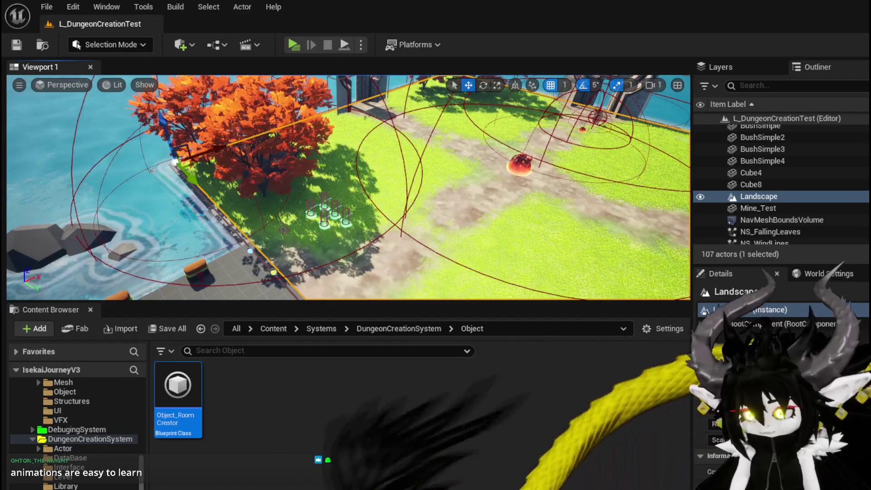
{"action": "key", "text": "alt+Tab"}
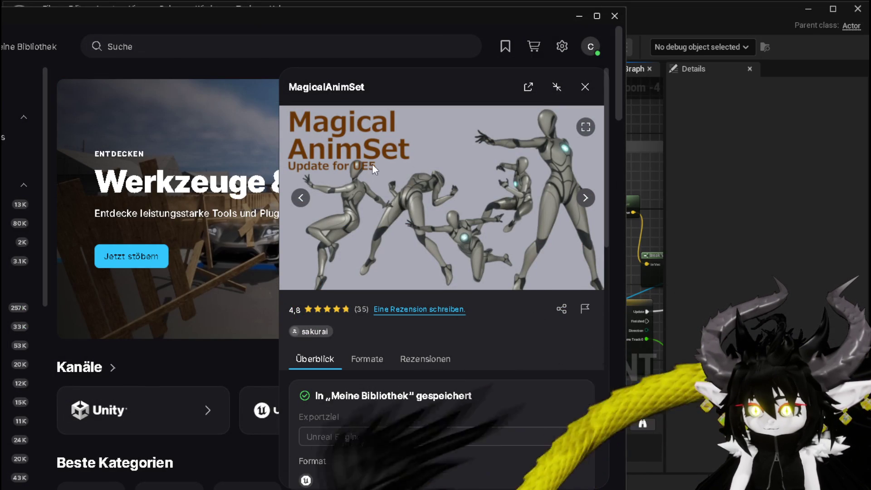
Step: Step back through four MagicalAnimSet preview images, then leave Fab for the Blueprint
{"action": "left_click", "coordinate": [298, 203]}
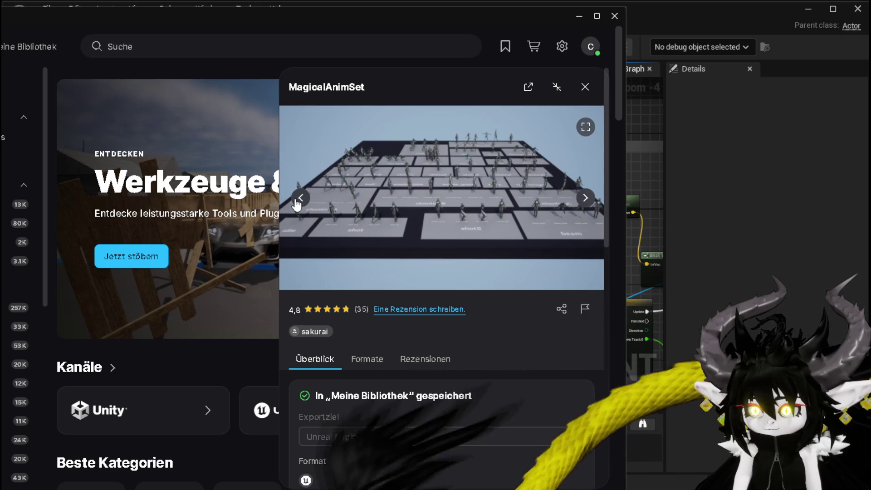
{"action": "left_click", "coordinate": [297, 204]}
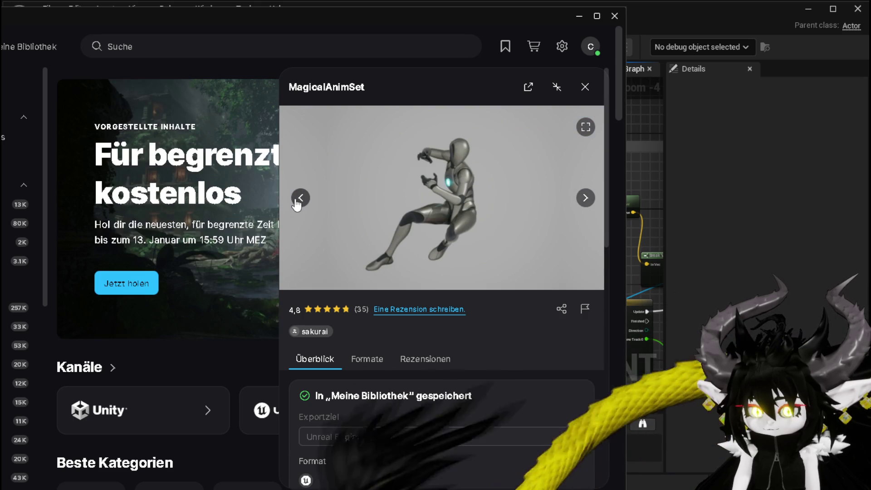
{"action": "left_click", "coordinate": [299, 198]}
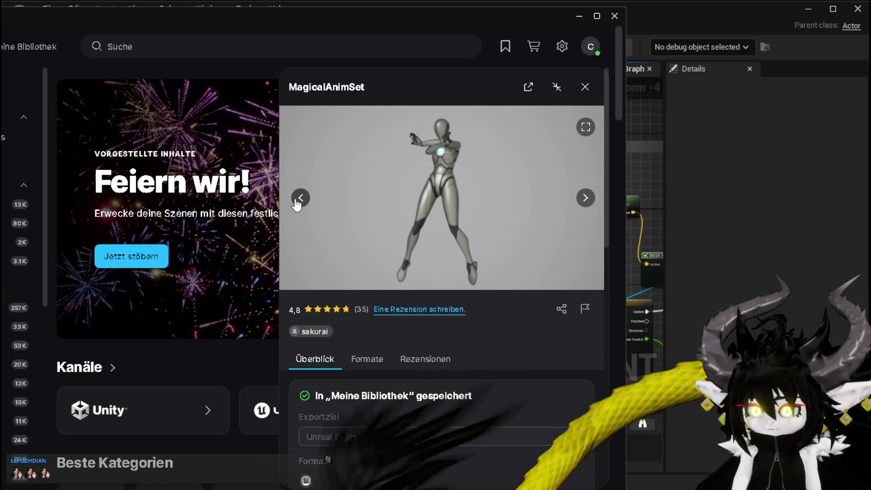
{"action": "left_click", "coordinate": [297, 200]}
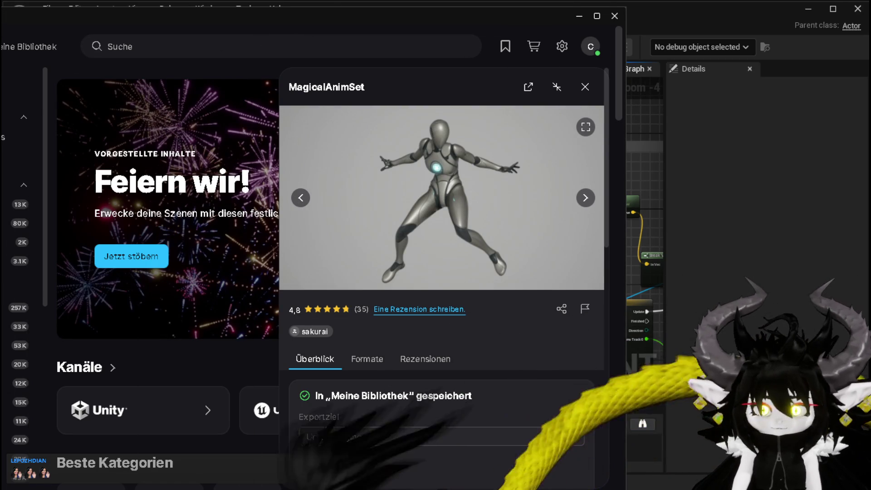
{"action": "key", "text": "alt+Tab"}
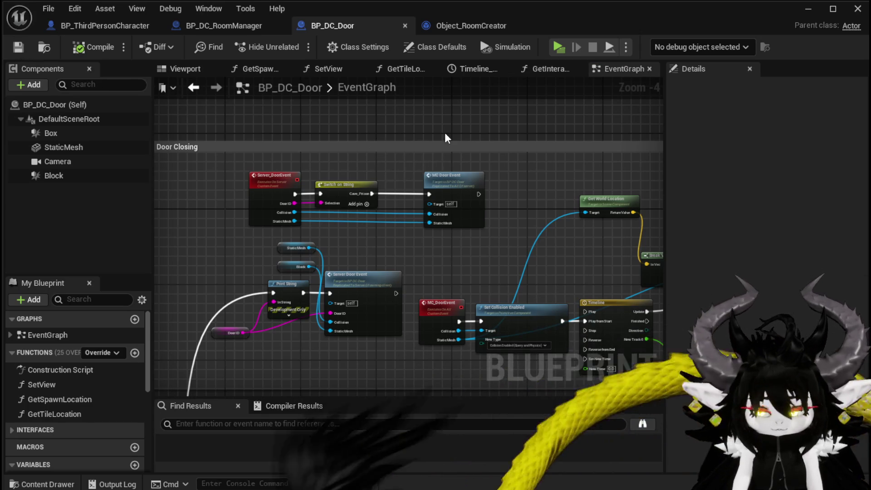
Step: Shift the Door Closing graph, close BP_DC_Door and launch a Standalone Game playtest
{"action": "left_click_drag", "start_coordinate": [445, 137], "coordinate": [473, 128]}
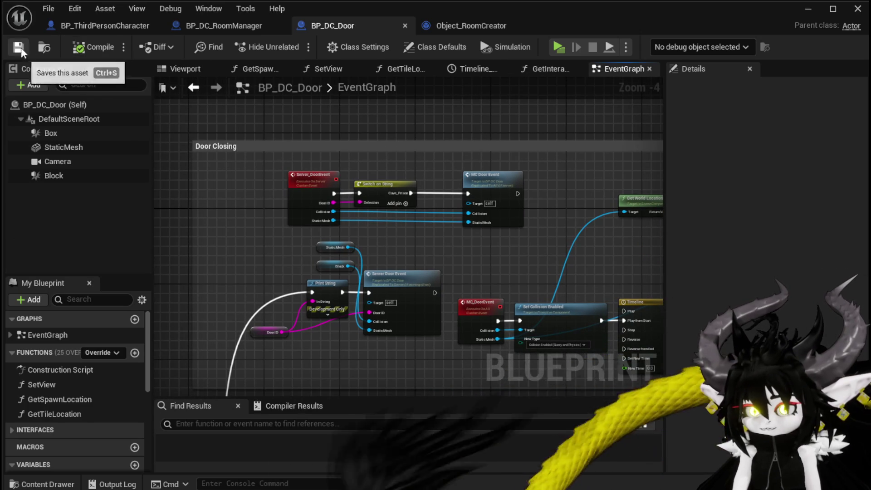
{"action": "left_click", "coordinate": [857, 8]}
{"action": "left_click", "coordinate": [293, 44]}
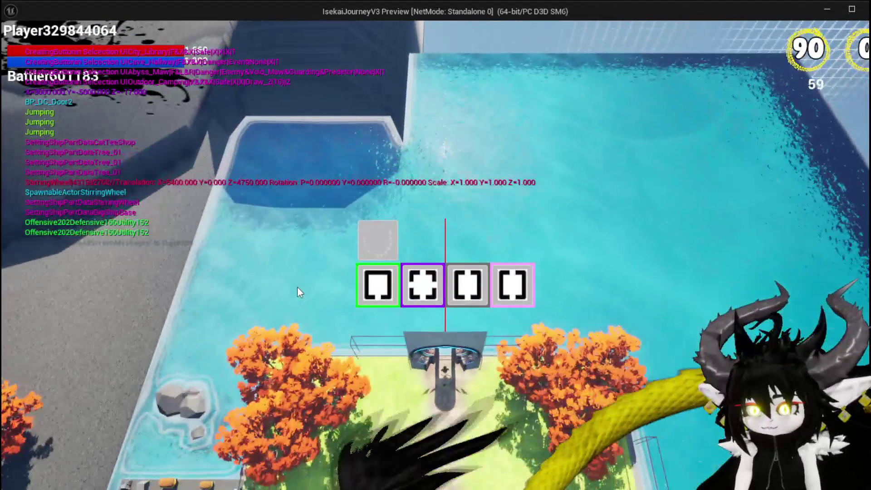
Step: Pick the Hallway room option so the dragon loads into Cave_Hallway
{"action": "mouse_move", "coordinate": [475, 287]}
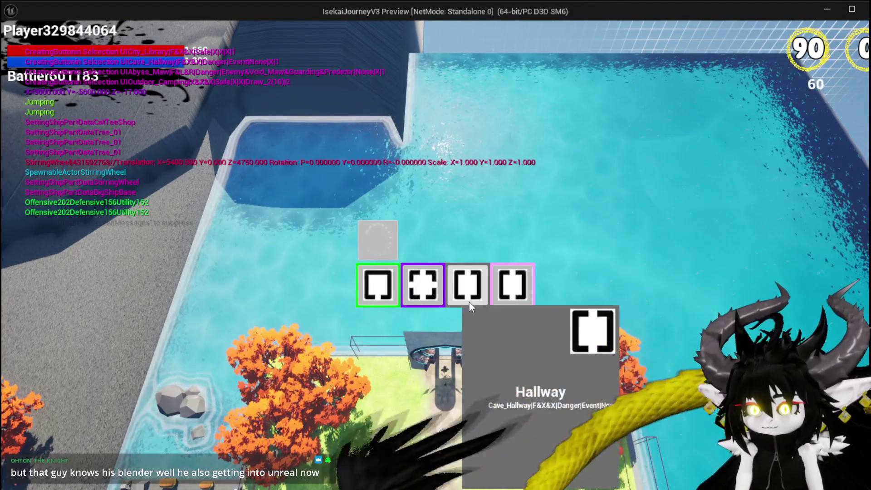
{"action": "left_click", "coordinate": [469, 299]}
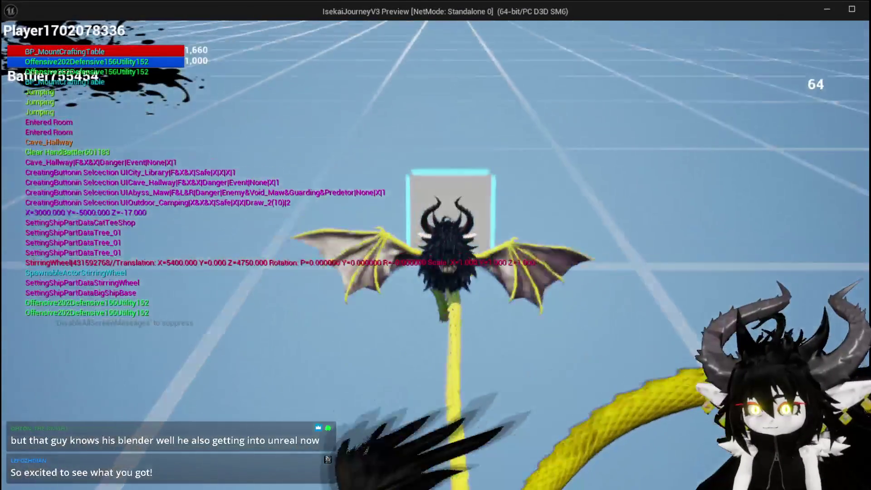
Step: In build mode, spawn the saved ship and drag the white cat tree beside it
{"action": "key", "text": "e"}
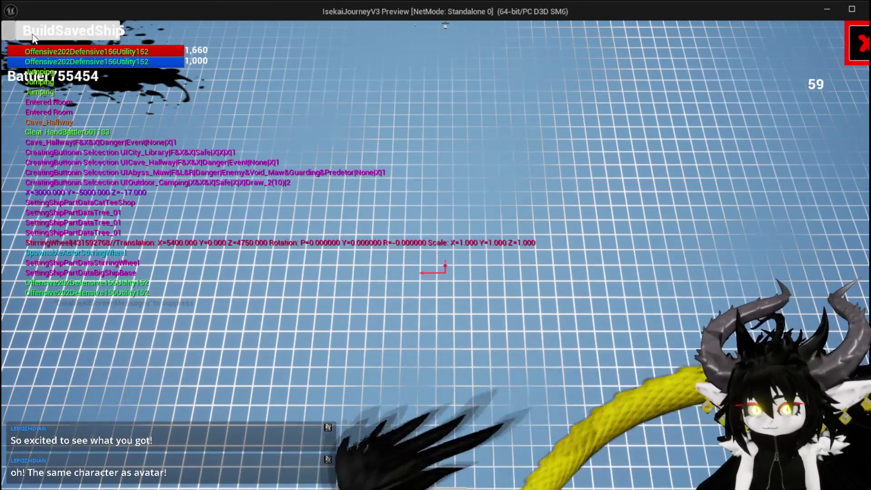
{"action": "left_click", "coordinate": [70, 30]}
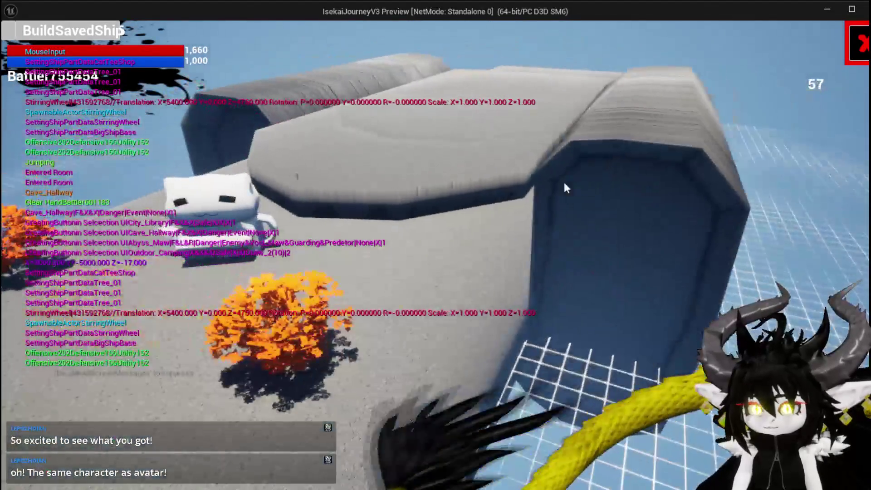
{"action": "left_click", "coordinate": [241, 198]}
{"action": "mouse_move", "coordinate": [323, 216]}
{"action": "left_mouse_down"}
{"action": "mouse_move", "coordinate": [427, 200]}
{"action": "mouse_move", "coordinate": [195, 199]}
{"action": "mouse_move", "coordinate": [187, 251]}
{"action": "mouse_move", "coordinate": [485, 239]}
{"action": "left_mouse_up"}
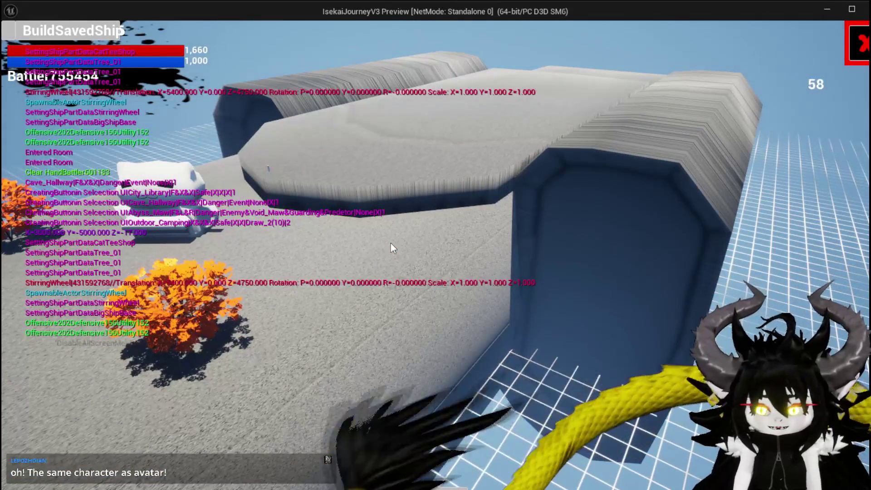
{"action": "mouse_move", "coordinate": [390, 243]}
{"action": "left_mouse_down"}
{"action": "mouse_move", "coordinate": [478, 243]}
{"action": "mouse_move", "coordinate": [320, 246]}
{"action": "mouse_move", "coordinate": [464, 254]}
{"action": "mouse_move", "coordinate": [379, 261]}
{"action": "mouse_move", "coordinate": [662, 253]}
{"action": "mouse_move", "coordinate": [634, 249]}
{"action": "left_mouse_up"}
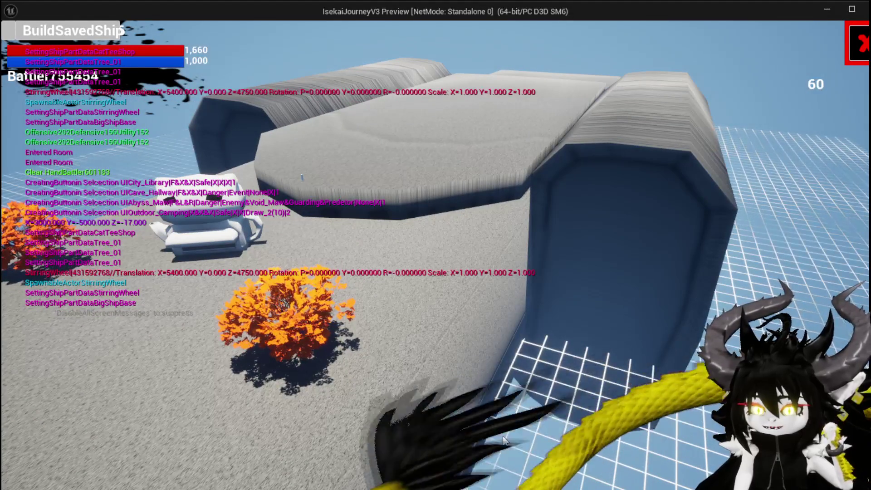
{"action": "left_click", "coordinate": [859, 44]}
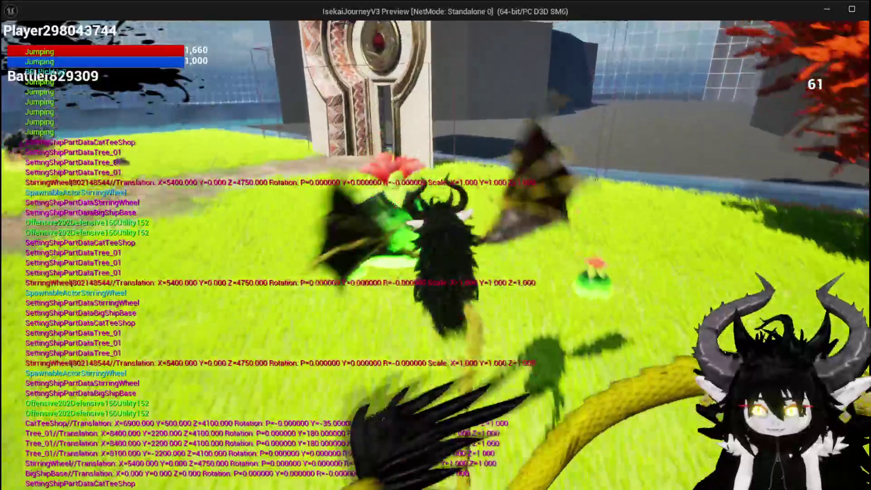
Step: Glide the dragon to the shore, walk up to the red fire slime and attack it
{"action": "key", "text": "space"}
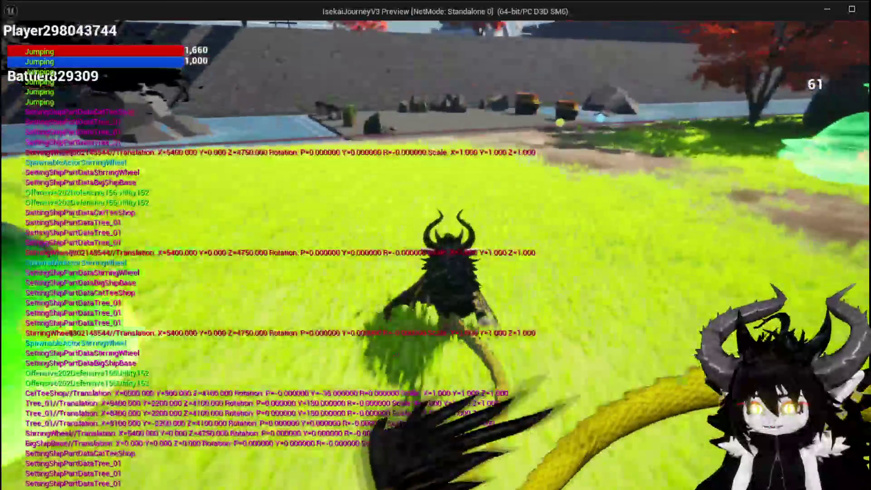
{"action": "key", "text": "space"}
{"action": "key", "text": "space"}
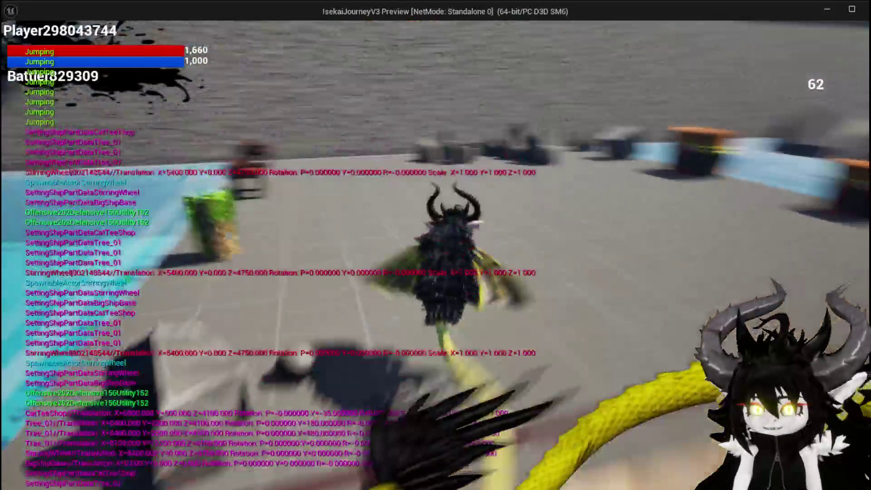
{"action": "key", "text": "w"}
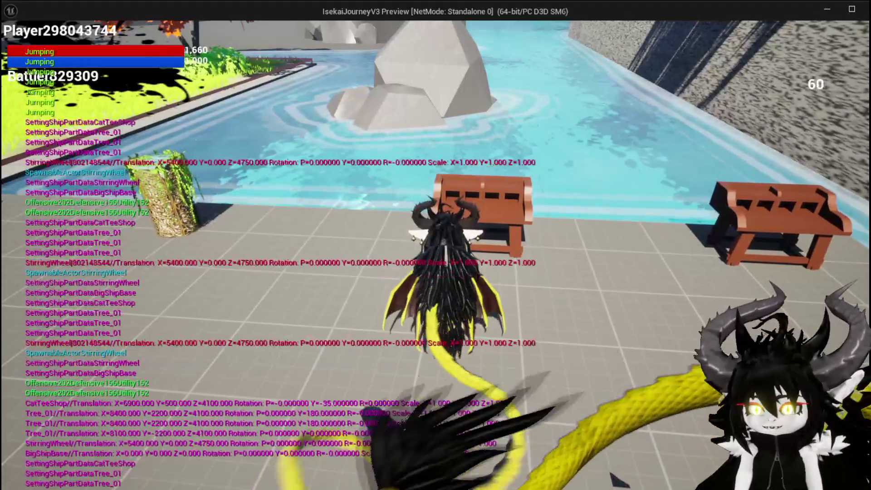
{"action": "key", "text": "space"}
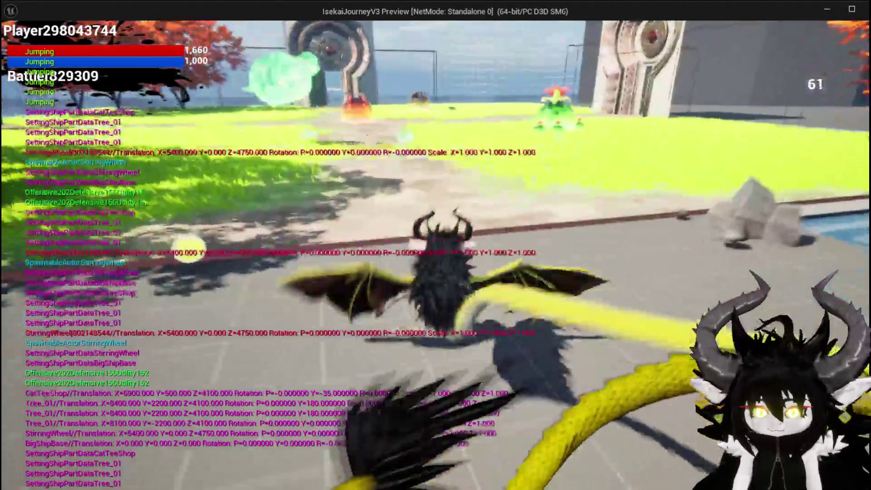
{"action": "key", "text": "w"}
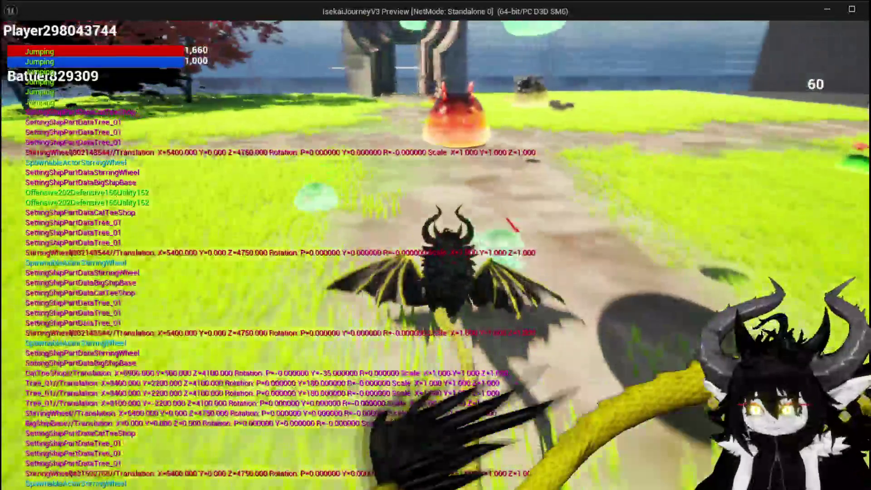
{"action": "key", "text": "w"}
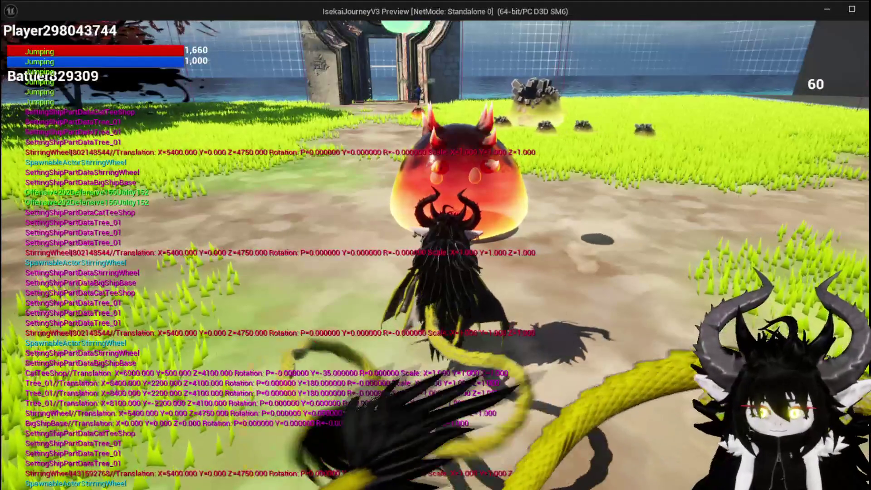
{"action": "key", "text": "w"}
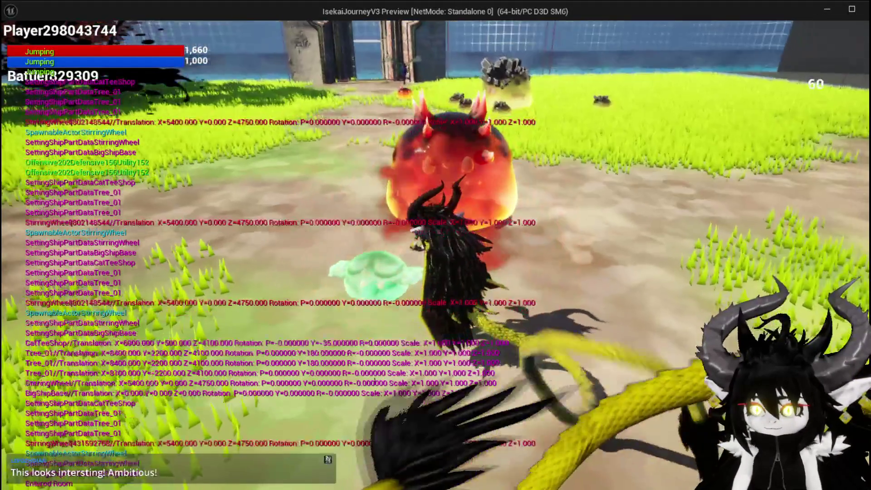
{"action": "key", "text": "w"}
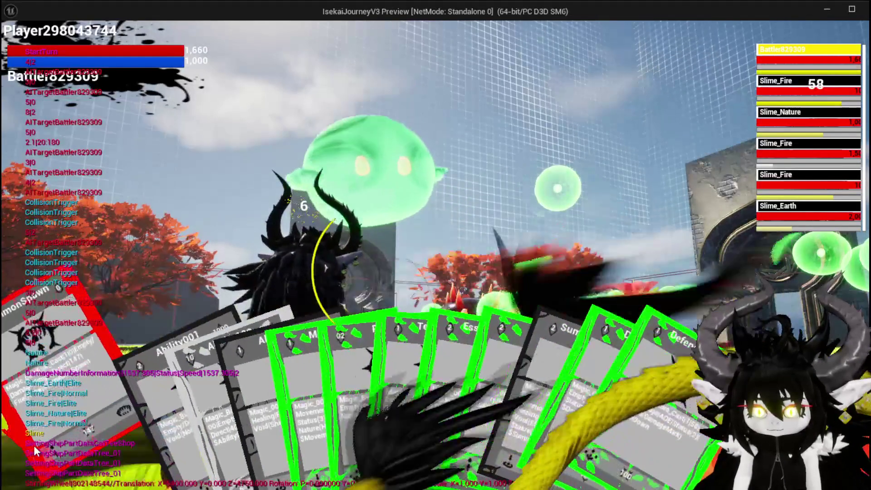
Step: Play the SummonSpawn card on a Slime_Fire, then the TestAbility and EssenceDrain cards
{"action": "left_click", "coordinate": [33, 445]}
{"action": "left_click", "coordinate": [439, 308]}
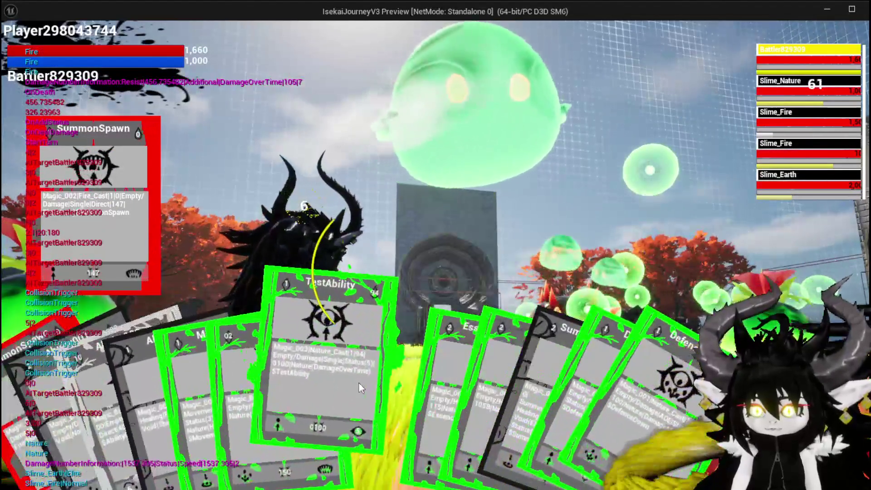
{"action": "left_click", "coordinate": [358, 383]}
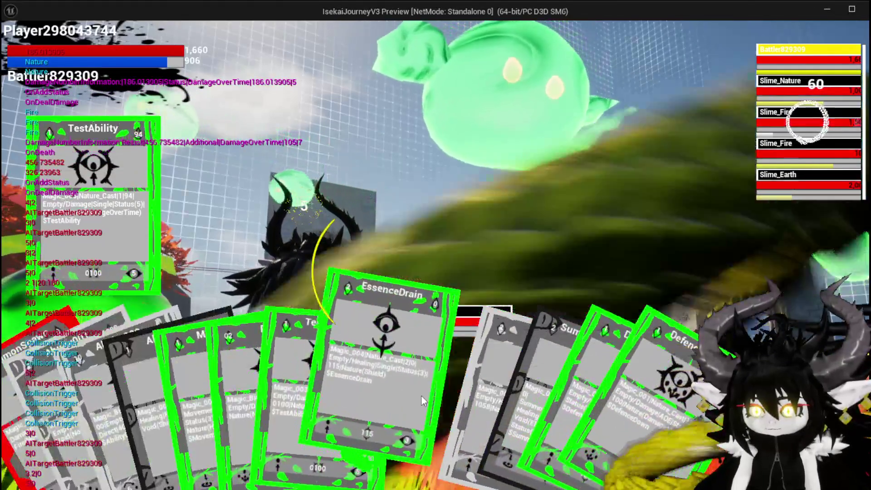
{"action": "left_click", "coordinate": [403, 393]}
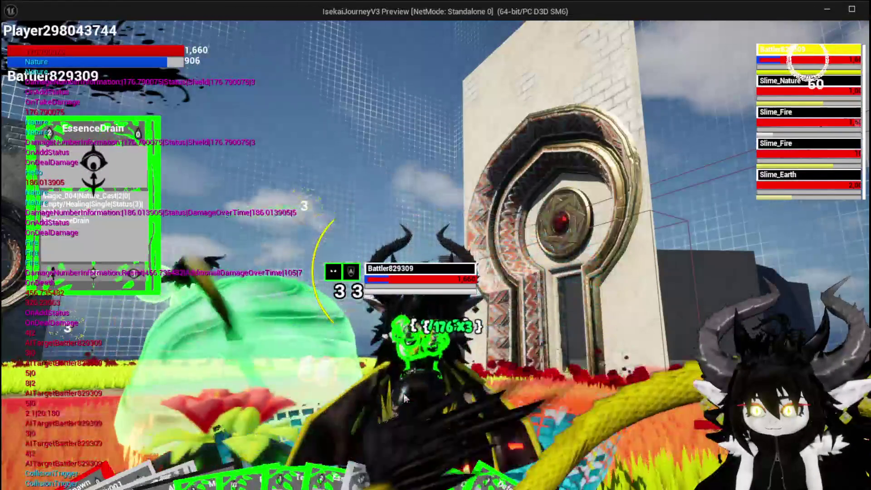
Step: Stop the preview, save L_DungeonCreationTest and launch the game preview again
{"action": "key", "text": "Escape"}
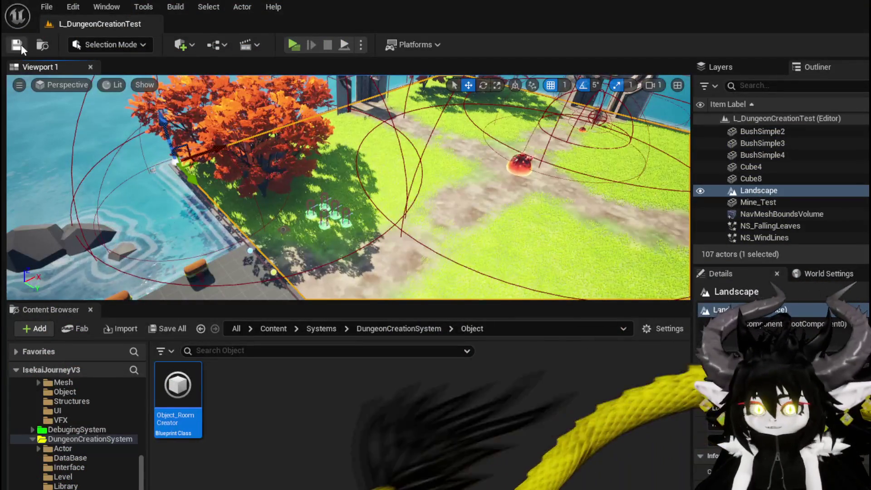
{"action": "left_click", "coordinate": [21, 46]}
{"action": "left_click", "coordinate": [299, 44]}
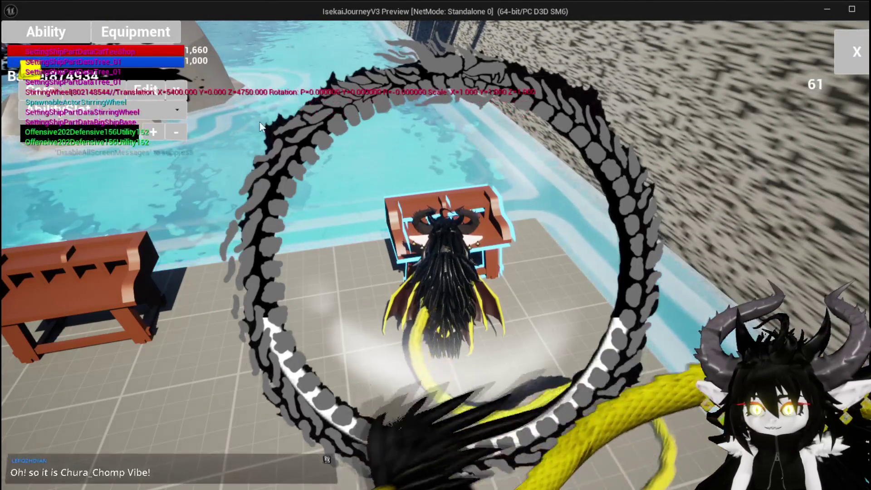
Step: Select Ability001 from the Magic|ChuraMagicSummon ability set for editing
{"action": "left_click", "coordinate": [132, 112]}
{"action": "left_click", "coordinate": [130, 117]}
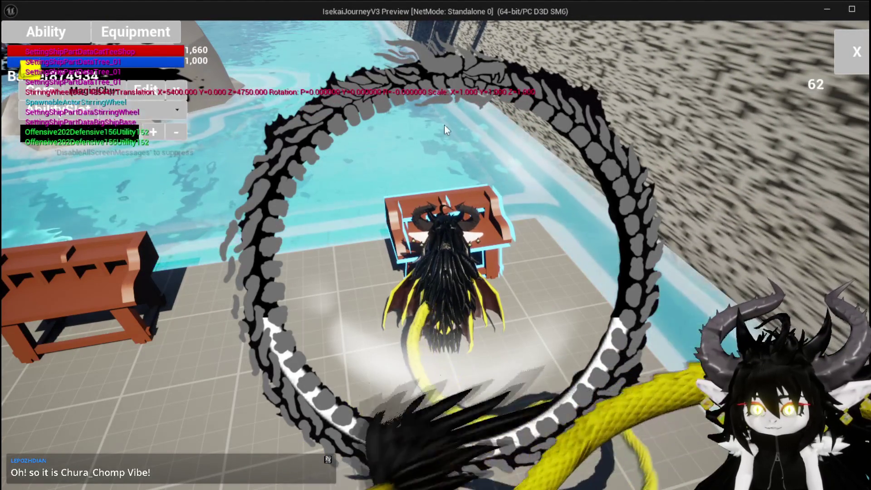
{"action": "left_click", "coordinate": [132, 113]}
{"action": "left_click", "coordinate": [150, 137]}
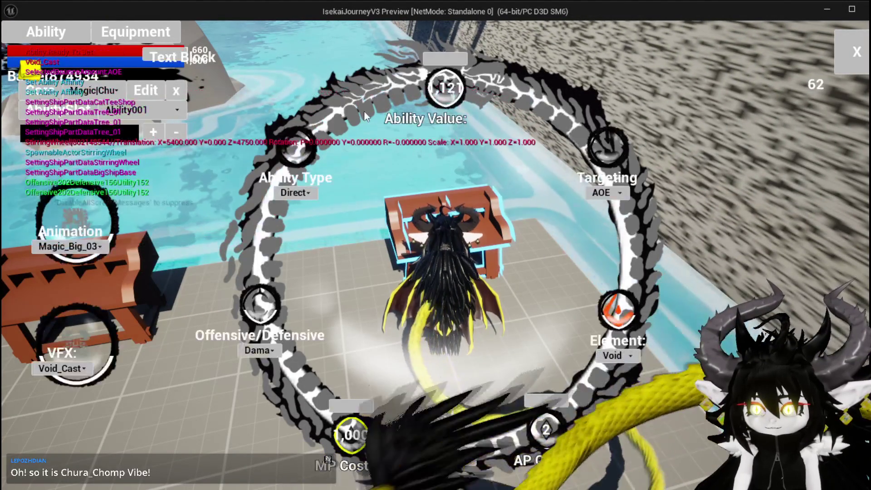
Step: Review the damage and element choices, then change Ability001's type from Direct to Status
{"action": "left_click", "coordinate": [300, 194]}
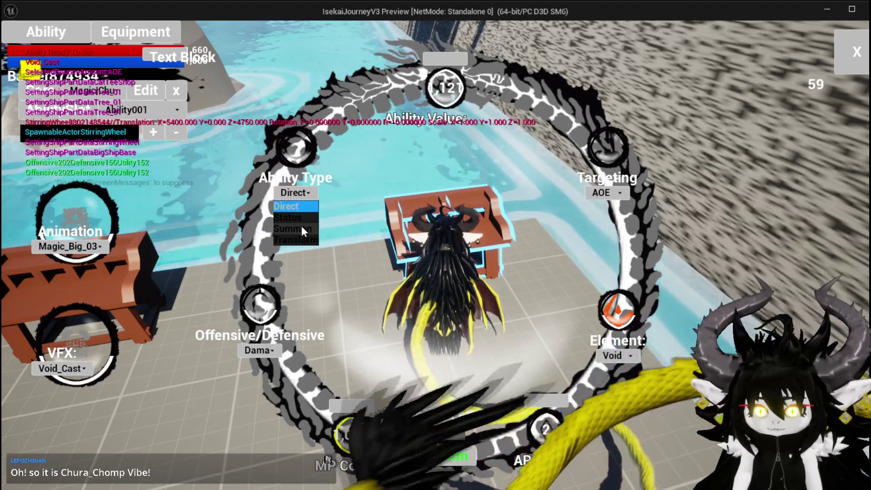
{"action": "left_click", "coordinate": [267, 352]}
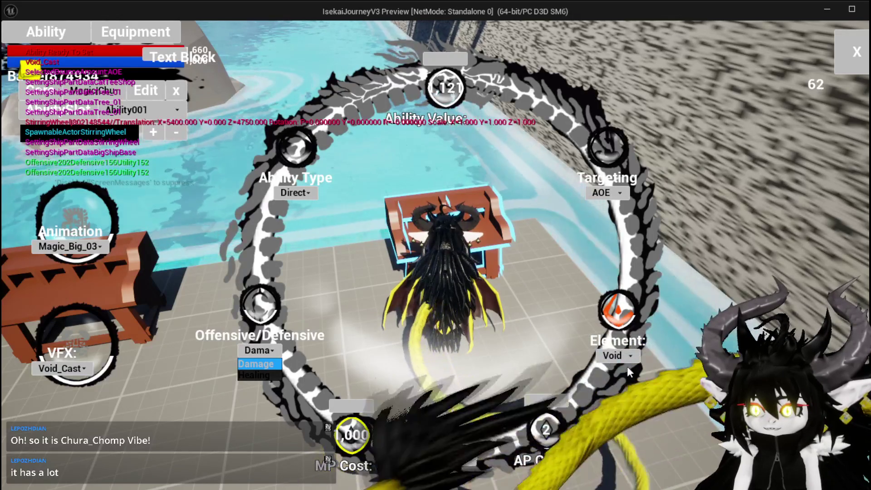
{"action": "left_click", "coordinate": [617, 355]}
{"action": "left_click", "coordinate": [247, 159]}
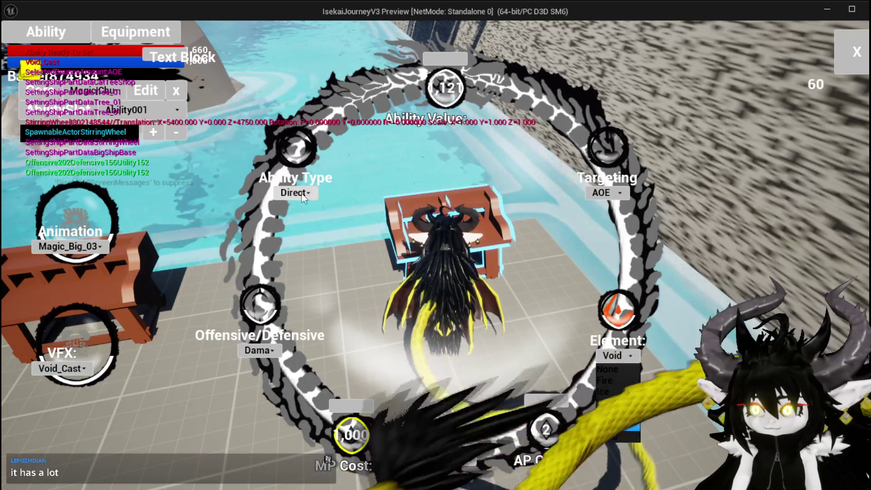
{"action": "left_click", "coordinate": [293, 192]}
{"action": "left_click", "coordinate": [295, 218]}
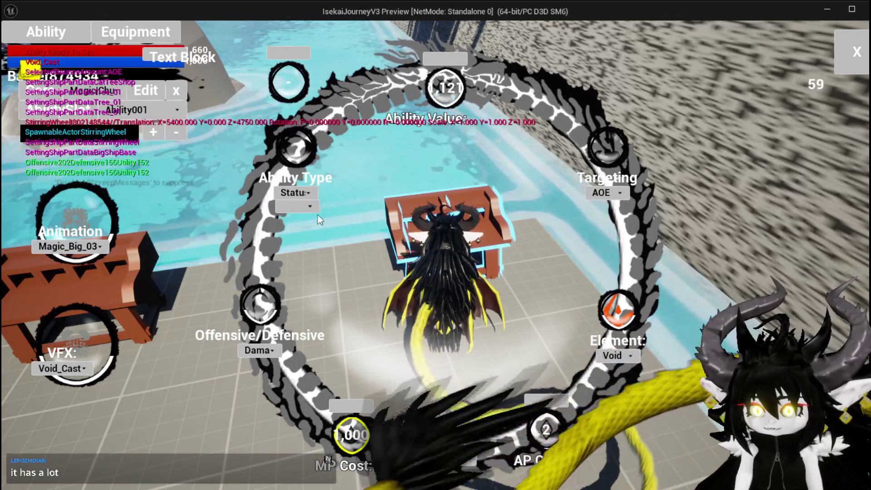
Step: Browse the status effects, cast animations and visual effects, then close the editor and leap
{"action": "left_click", "coordinate": [291, 210]}
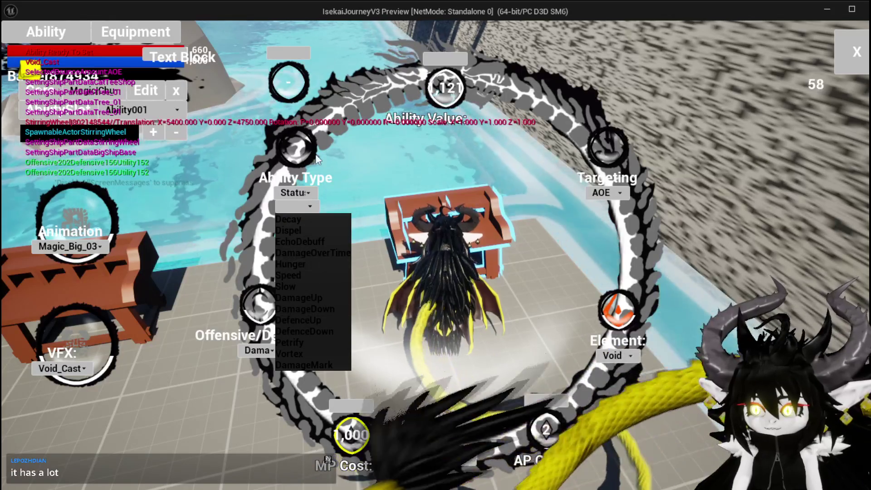
{"action": "left_click", "coordinate": [310, 207]}
{"action": "left_click", "coordinate": [68, 246]}
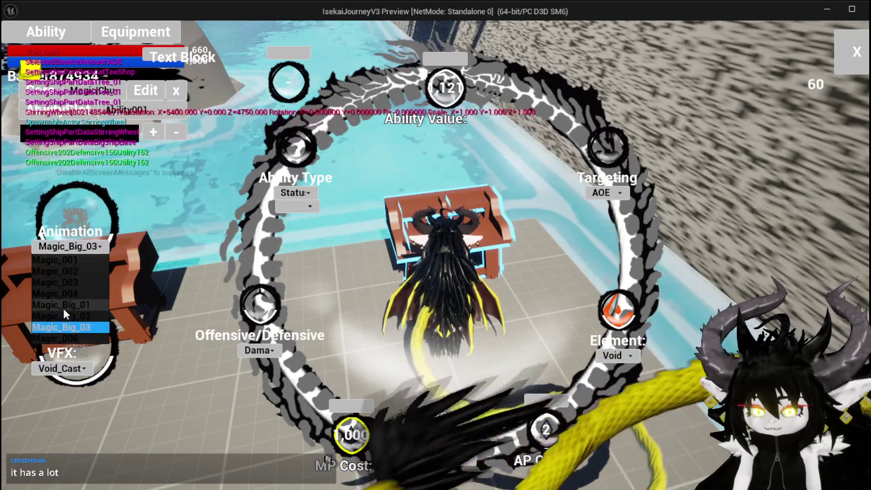
{"action": "left_click", "coordinate": [53, 373]}
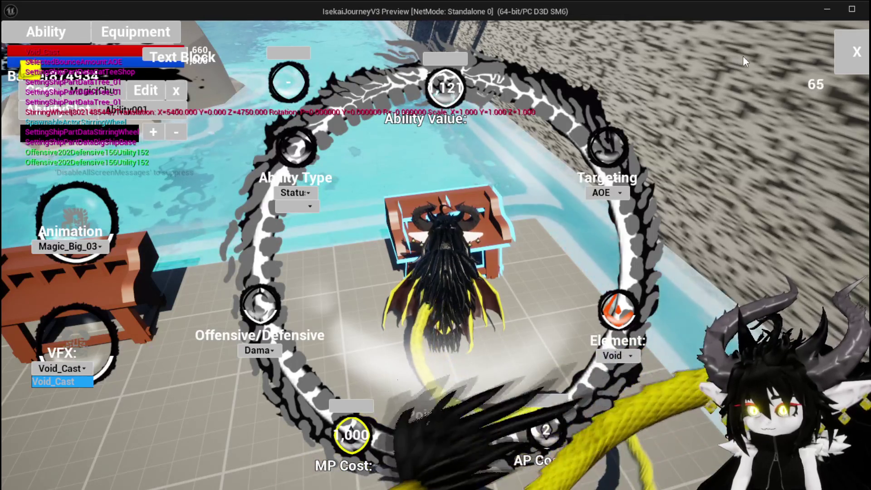
{"action": "left_click", "coordinate": [852, 50]}
{"action": "key", "text": "space"}
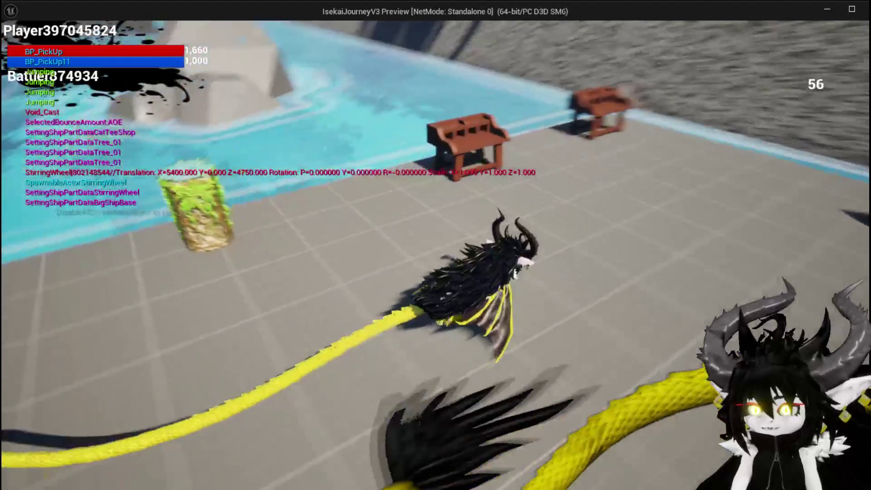
Step: Dismiss the ship-building panel and run the dragon toward the grass and gate, then jump
{"action": "key", "text": "e"}
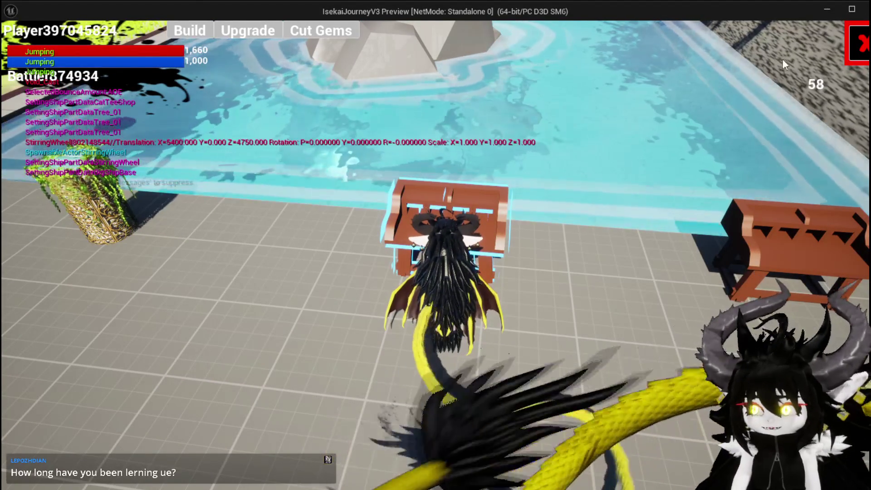
{"action": "left_click", "coordinate": [858, 43]}
{"action": "key", "text": "w"}
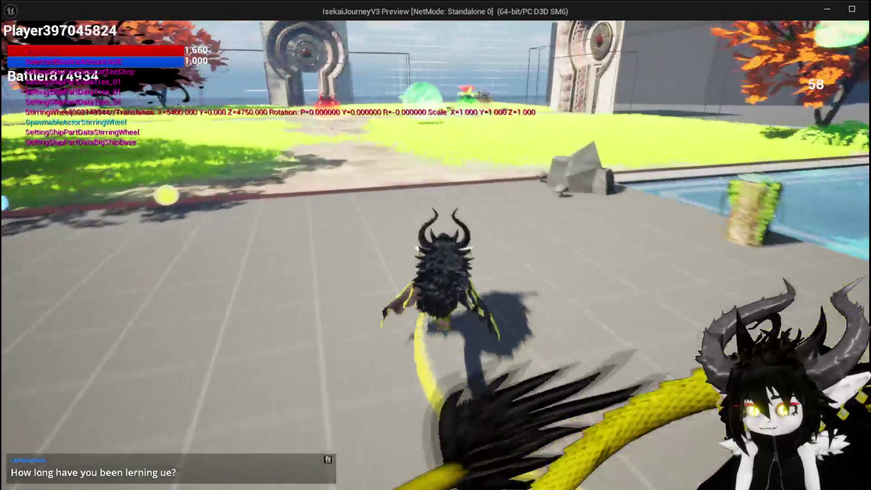
{"action": "key", "text": "w"}
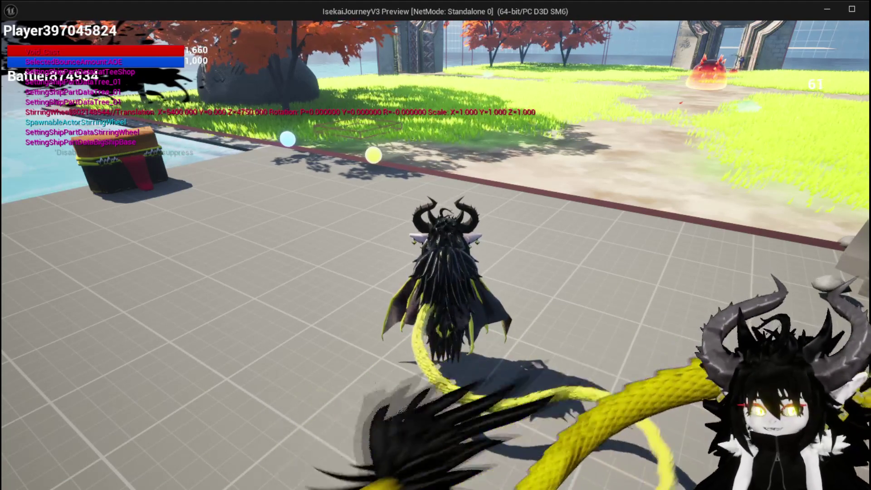
{"action": "key", "text": "w"}
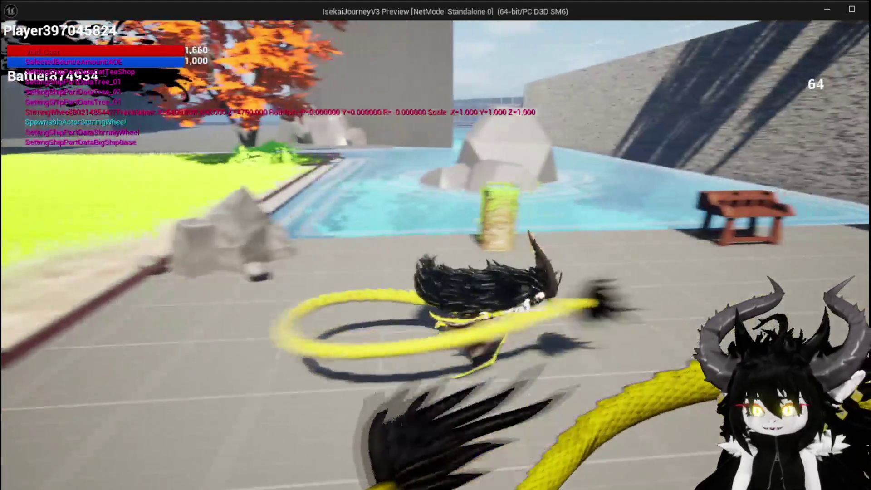
{"action": "key", "text": "w"}
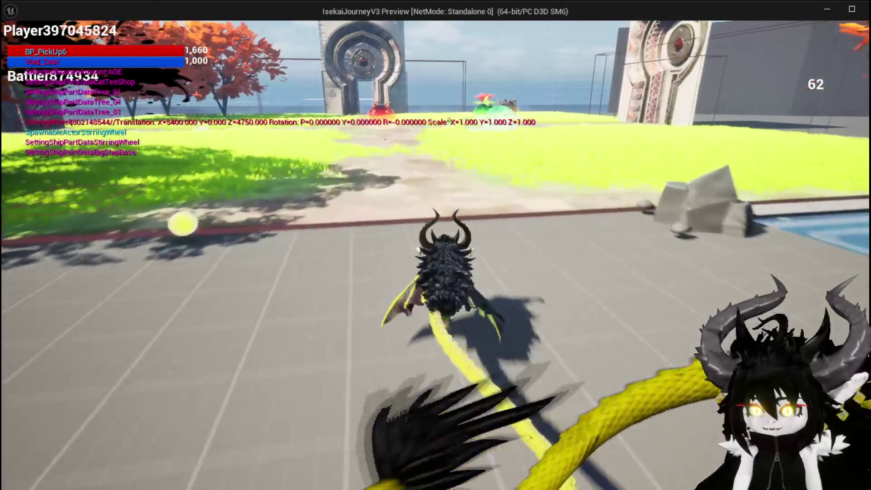
{"action": "key", "text": "space"}
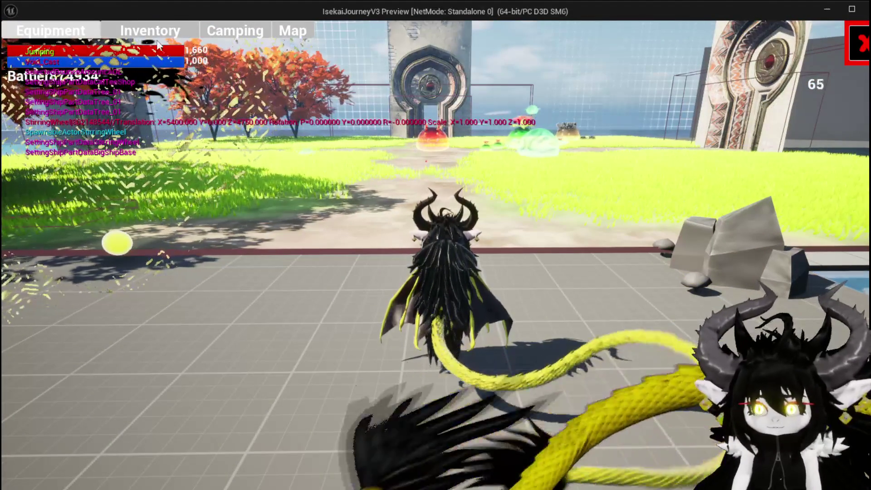
Step: Close the Equipment menu and leap and glide between the grey plaza and grass
{"action": "left_click", "coordinate": [850, 42]}
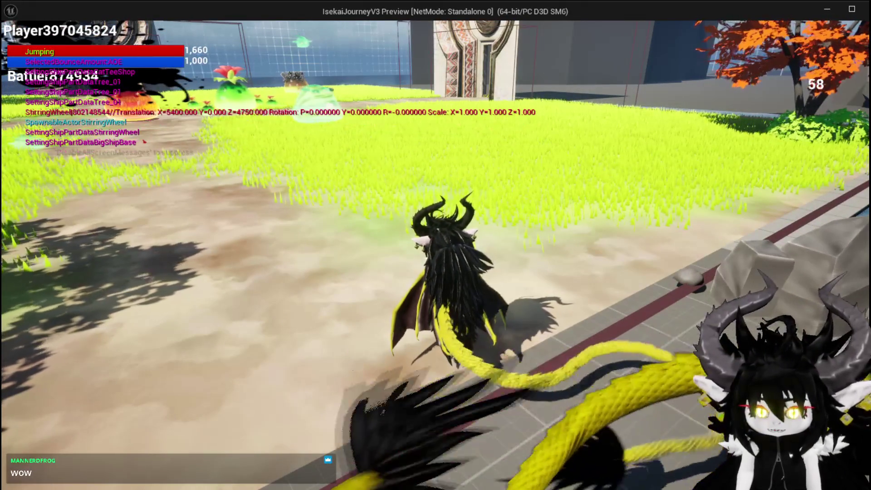
{"action": "key", "text": "space"}
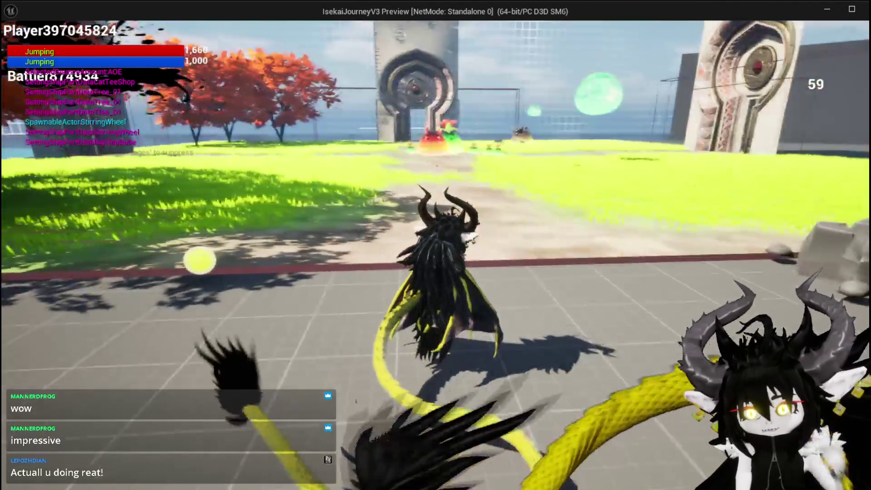
{"action": "key", "text": "space"}
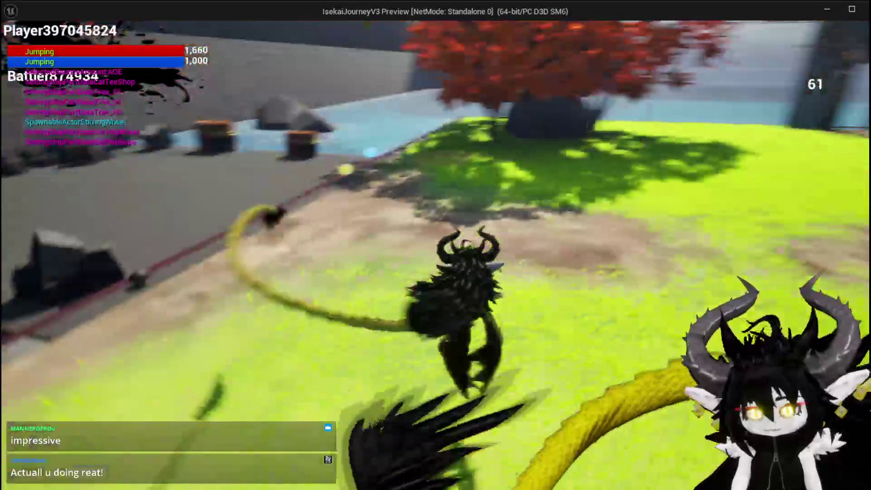
{"action": "key", "text": "space"}
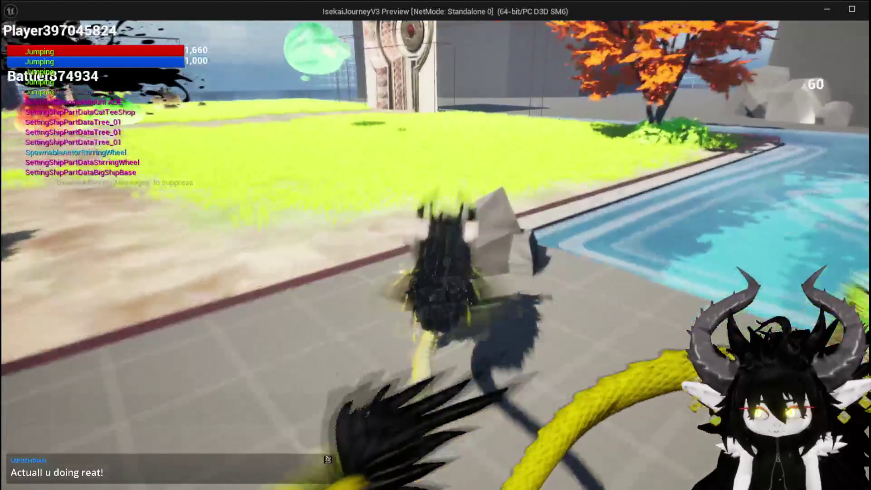
{"action": "key", "text": "space"}
{"action": "key", "text": "space"}
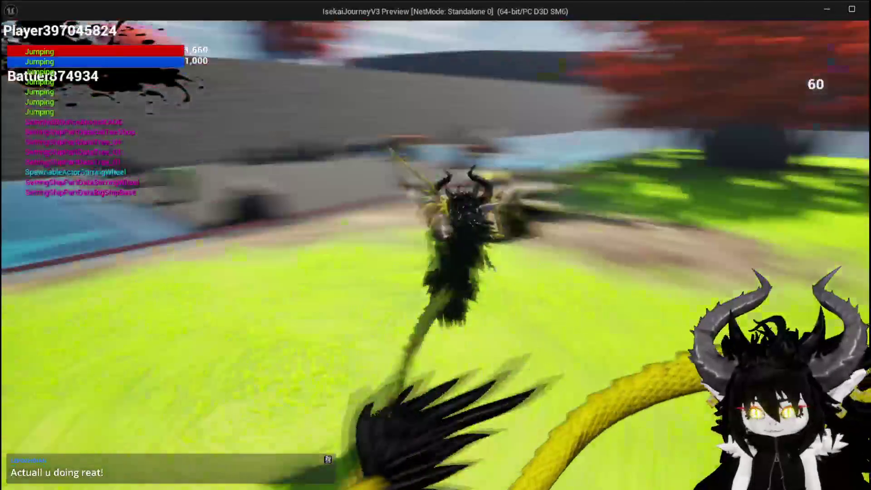
{"action": "key", "text": "space"}
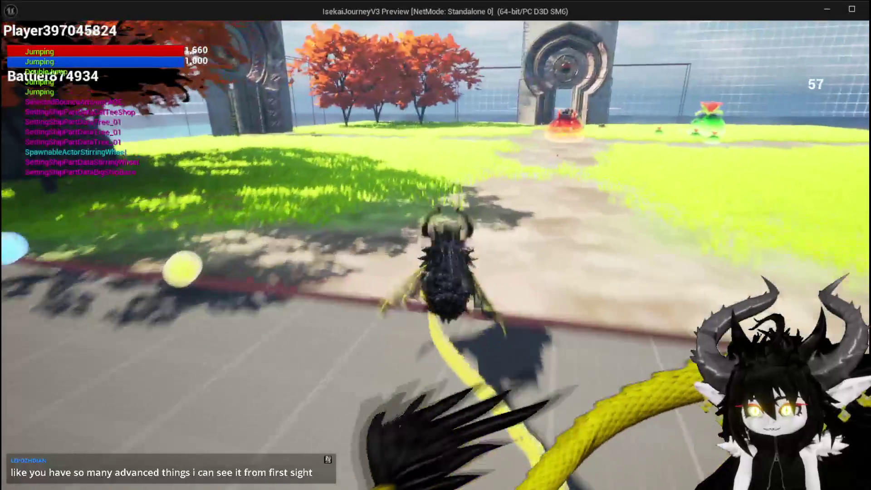
Step: Glide the dragon past the stone wall toward the portal, then leave the preview for the editor
{"action": "key", "text": "space"}
{"action": "key", "text": "d"}
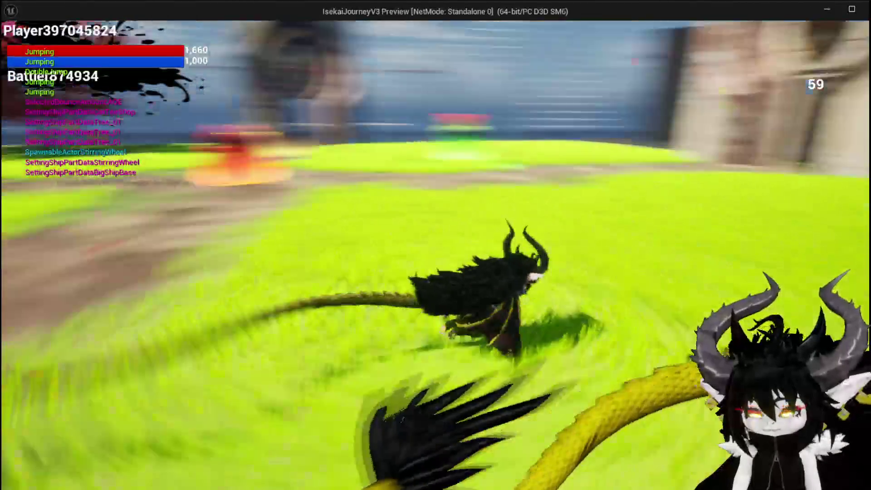
{"action": "key", "text": "space"}
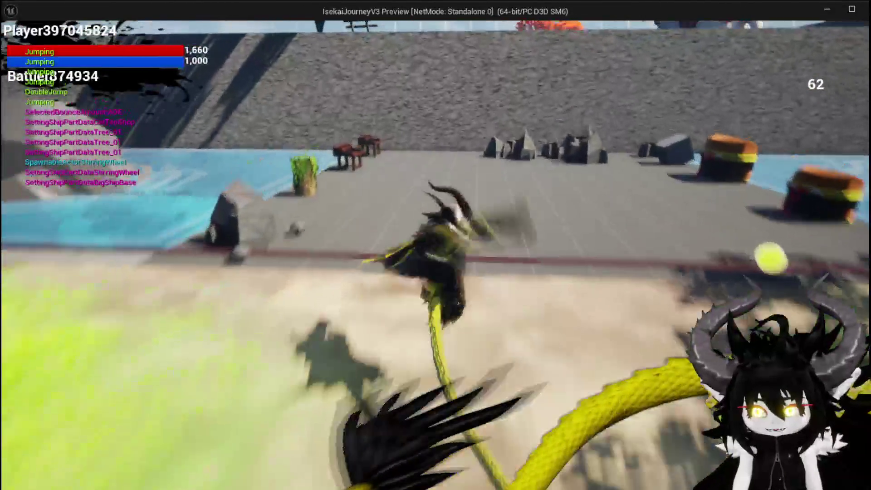
{"action": "key", "text": "w"}
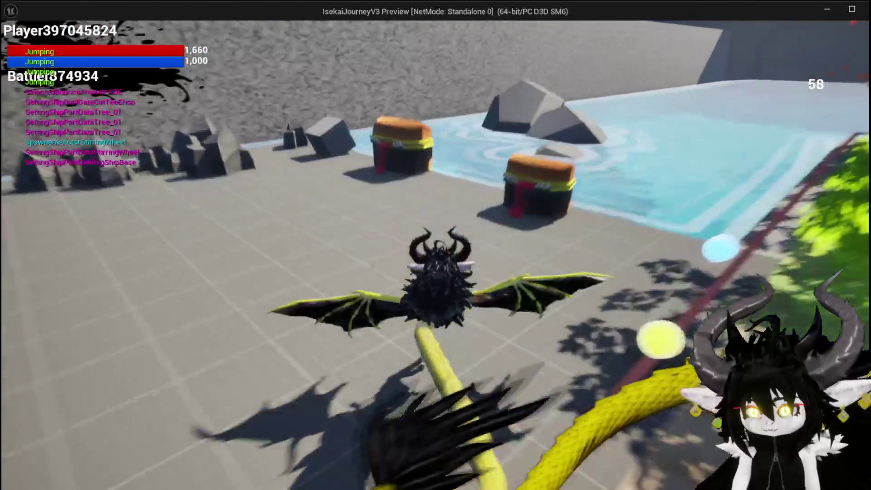
{"action": "key", "text": "w"}
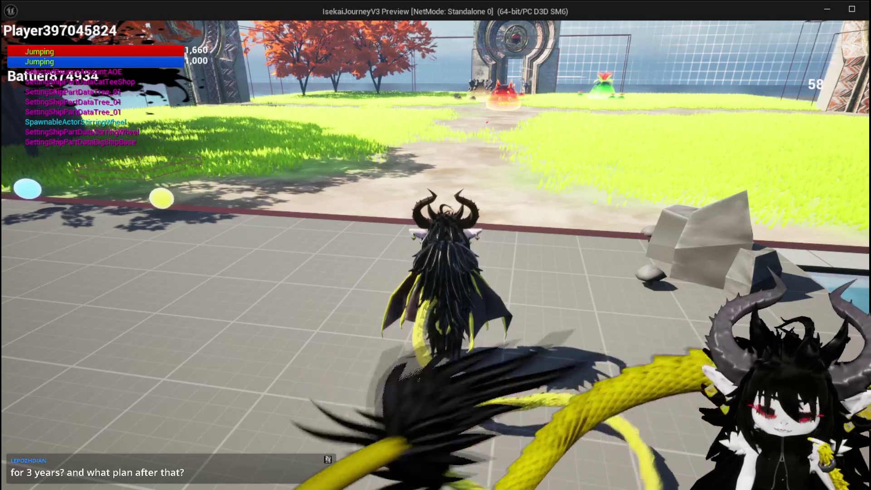
{"action": "key", "text": "alt+Tab"}
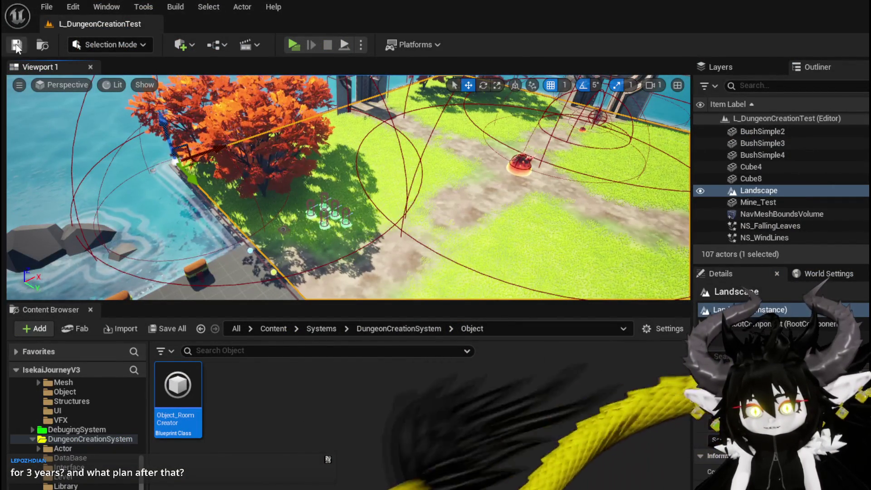
Step: Save the map, relaunch the standalone preview, and fly the dragon over the water into the red-tree arena
{"action": "left_click", "coordinate": [294, 44]}
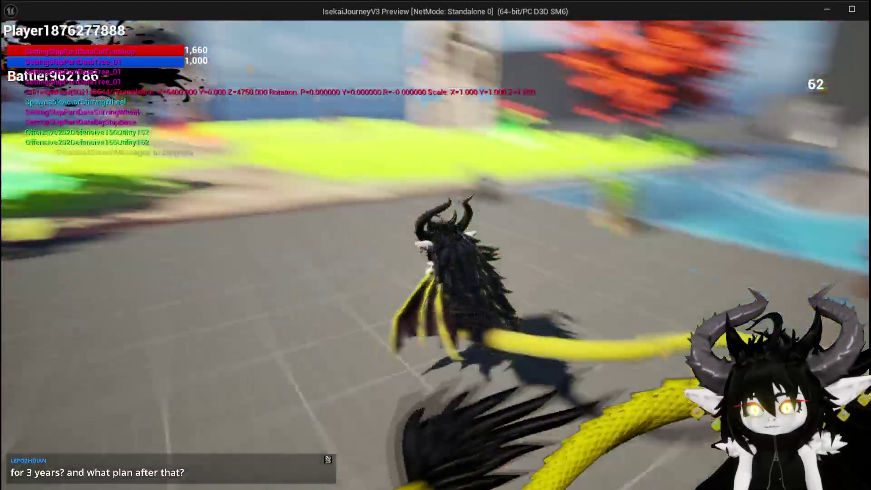
{"action": "key", "text": "space"}
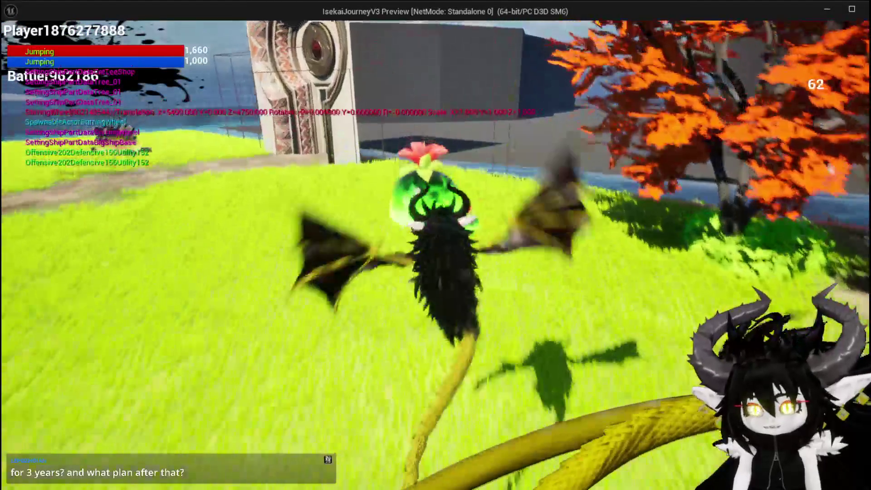
{"action": "key", "text": "w"}
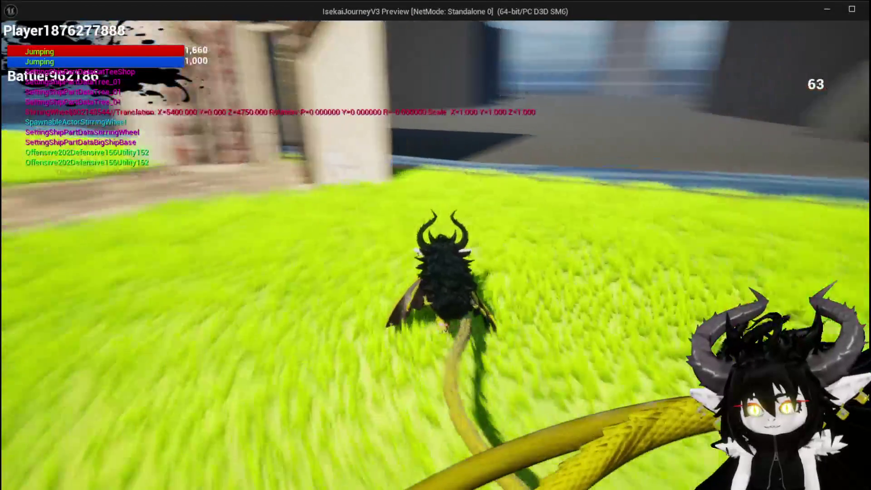
{"action": "key", "text": "space"}
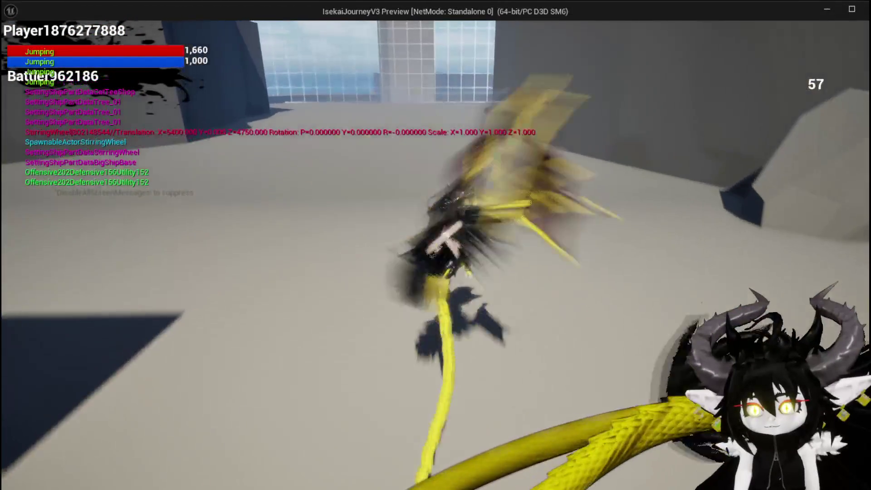
{"action": "key", "text": "space"}
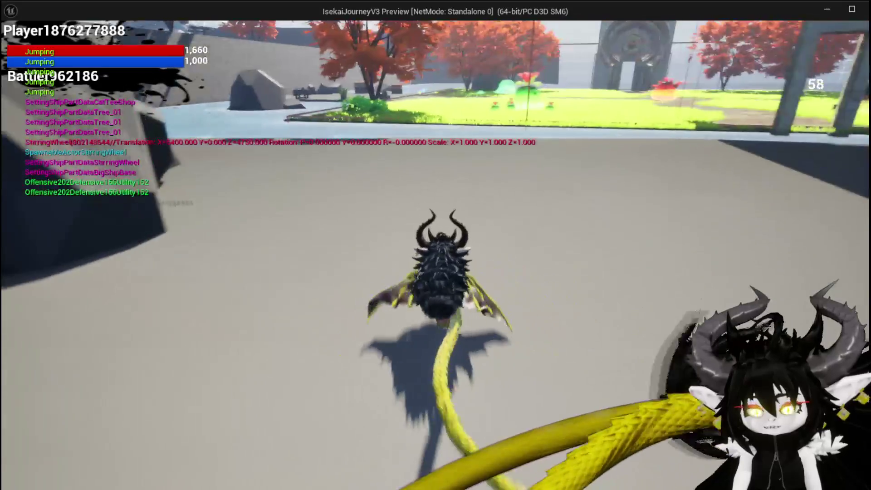
{"action": "key", "text": "space"}
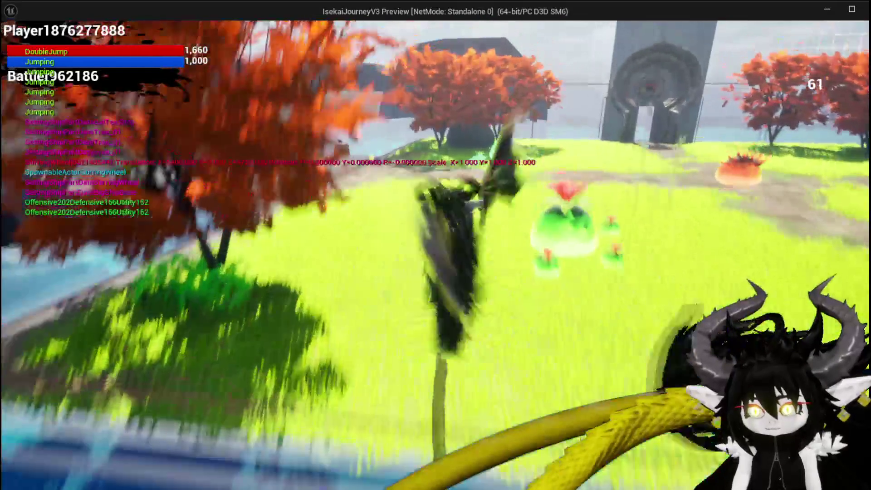
{"action": "key", "text": "space"}
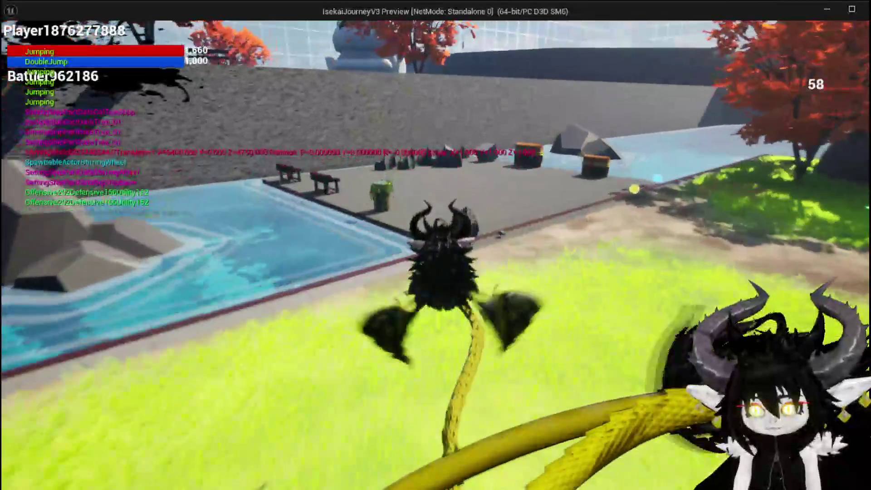
{"action": "key", "text": "w"}
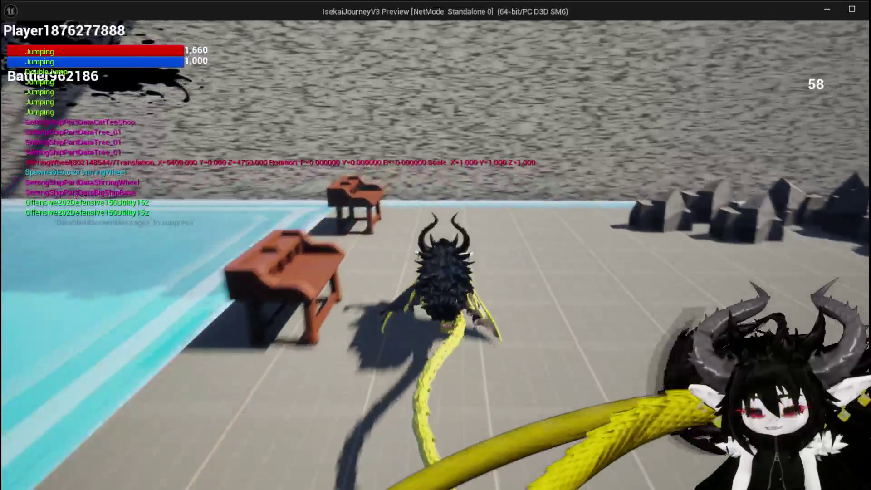
{"action": "key", "text": "space"}
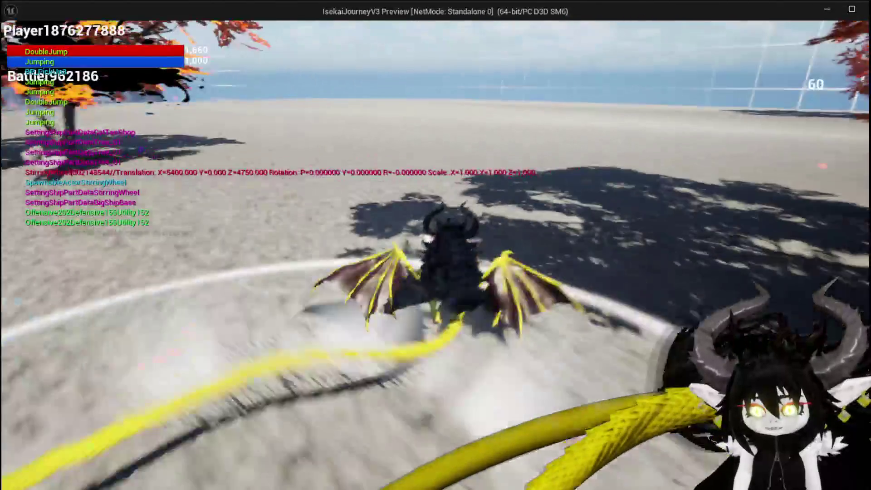
{"action": "key", "text": "space"}
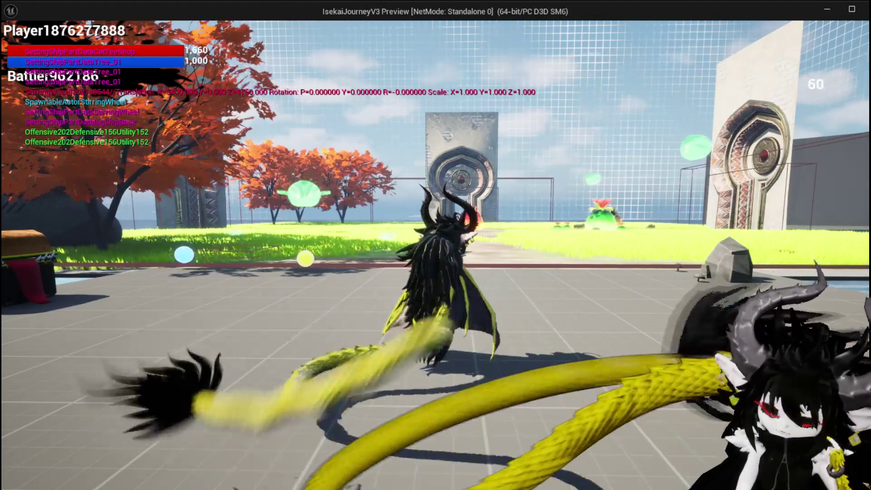
Step: Repeat jumps and wing flaps over the arena toward the stone rings and water
{"action": "key", "text": "space"}
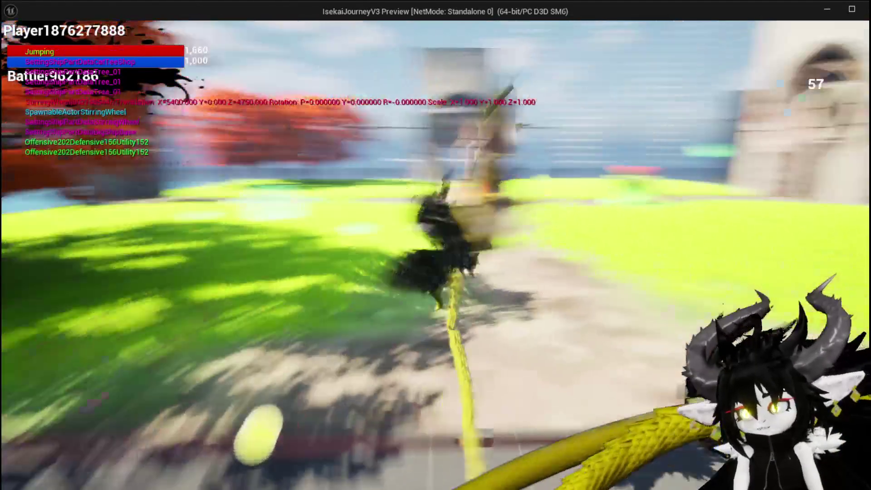
{"action": "key", "text": "space"}
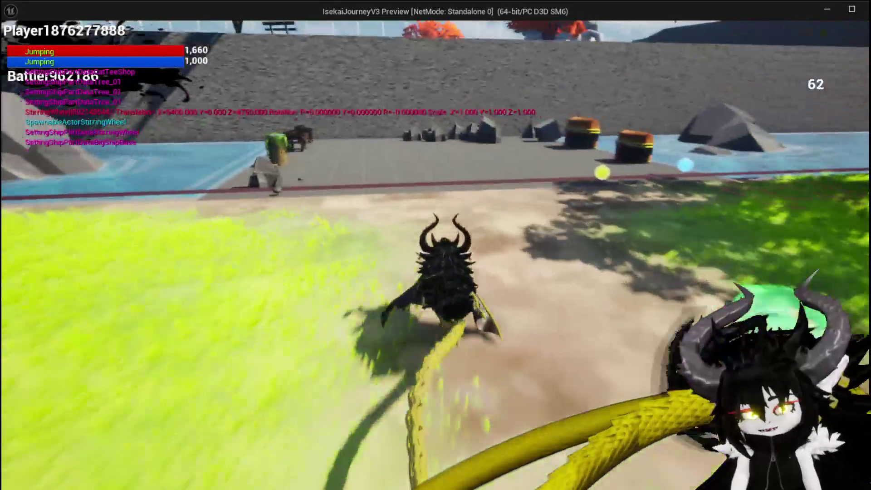
{"action": "key", "text": "space"}
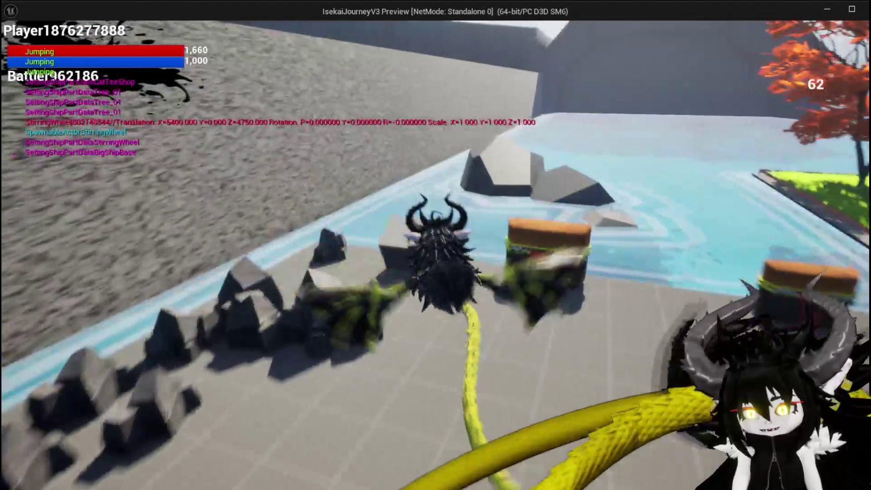
{"action": "key", "text": "space"}
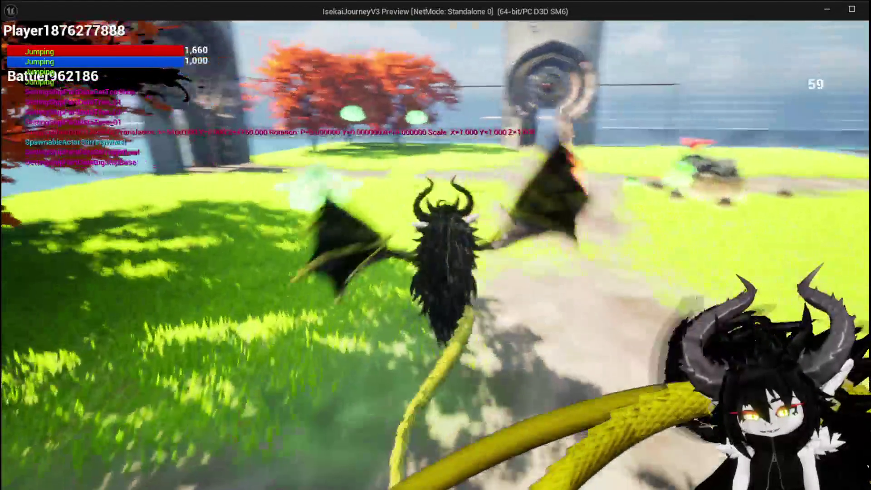
{"action": "key", "text": "space"}
{"action": "key", "text": "space"}
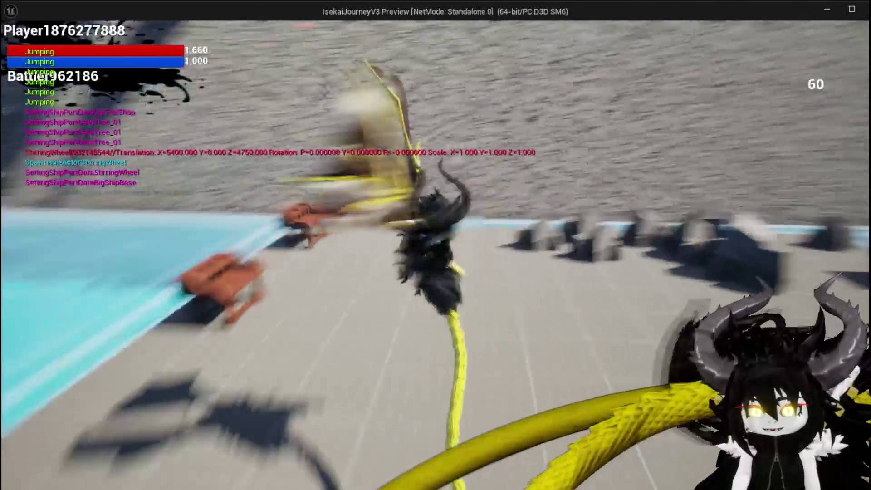
{"action": "key", "text": "space"}
{"action": "key", "text": "space"}
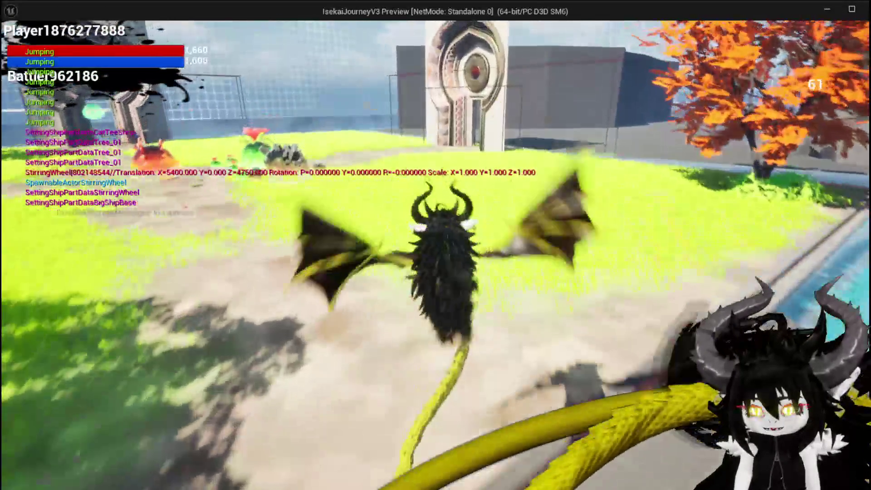
{"action": "key", "text": "space"}
{"action": "key", "text": "space"}
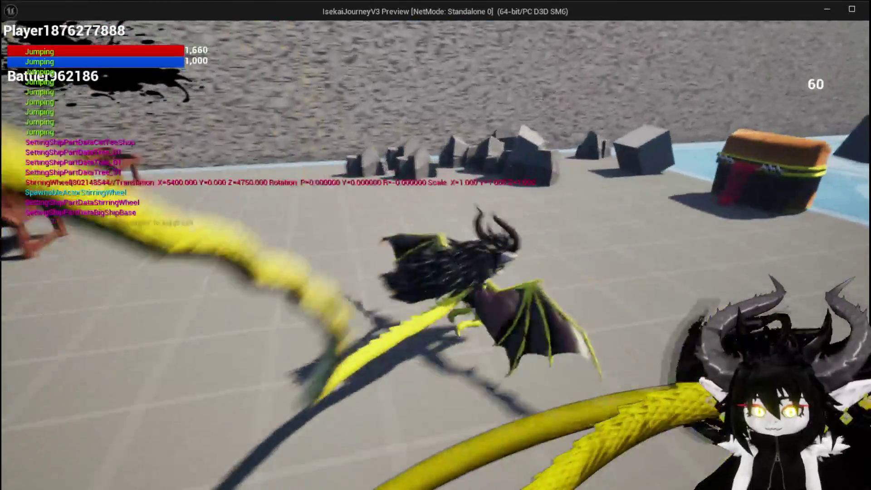
Step: Fly the dragon between the grass, the slimes and the grey floor, ending facing the gate
{"action": "key", "text": "space"}
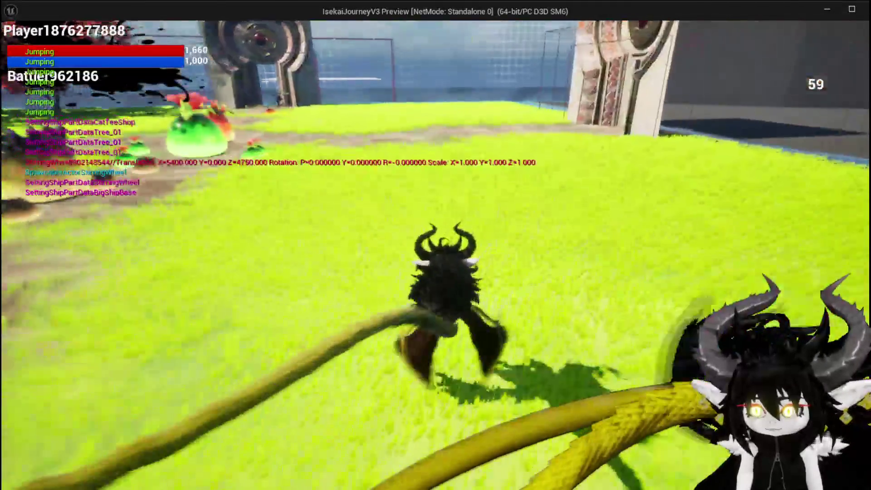
{"action": "key", "text": "space"}
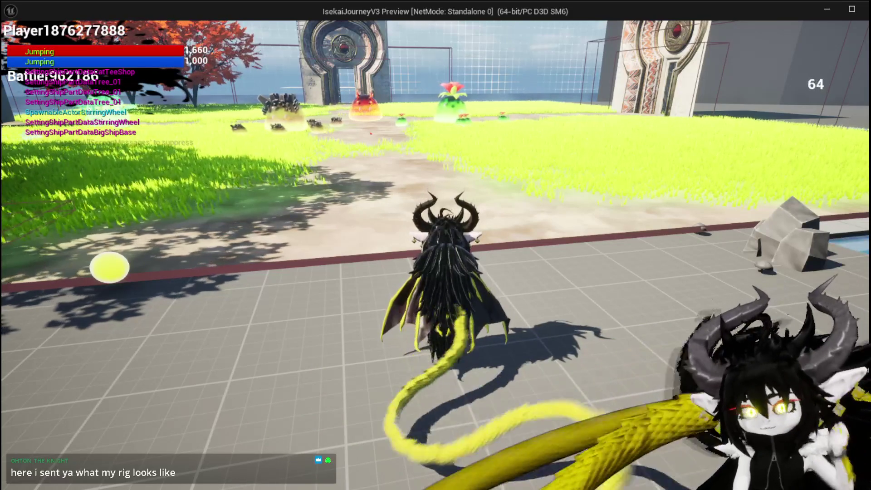
{"action": "key", "text": "w"}
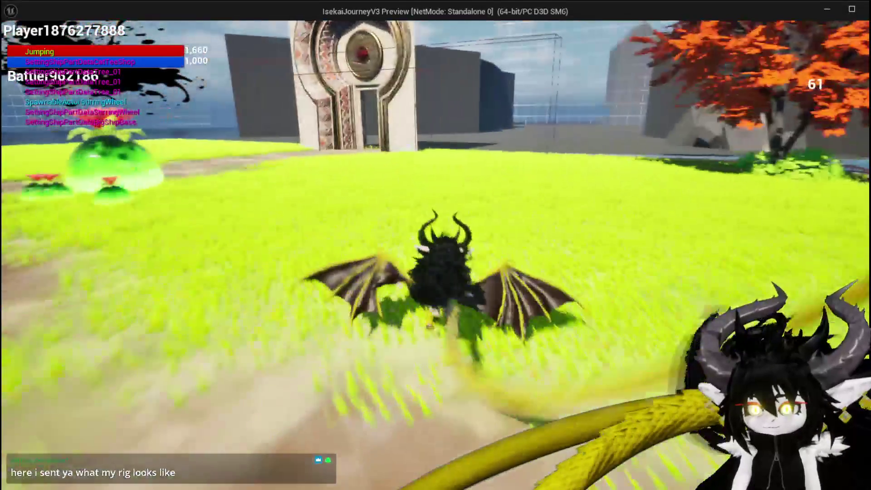
{"action": "key", "text": "space"}
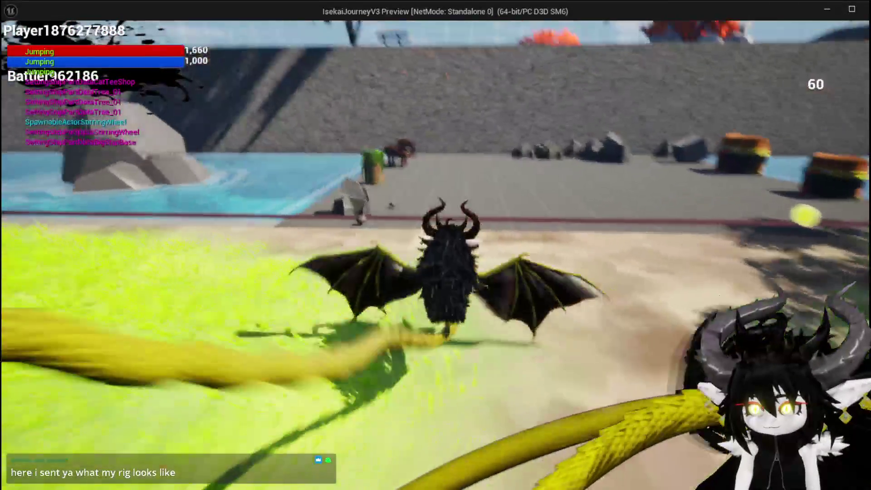
{"action": "key", "text": "space"}
{"action": "key", "text": "space"}
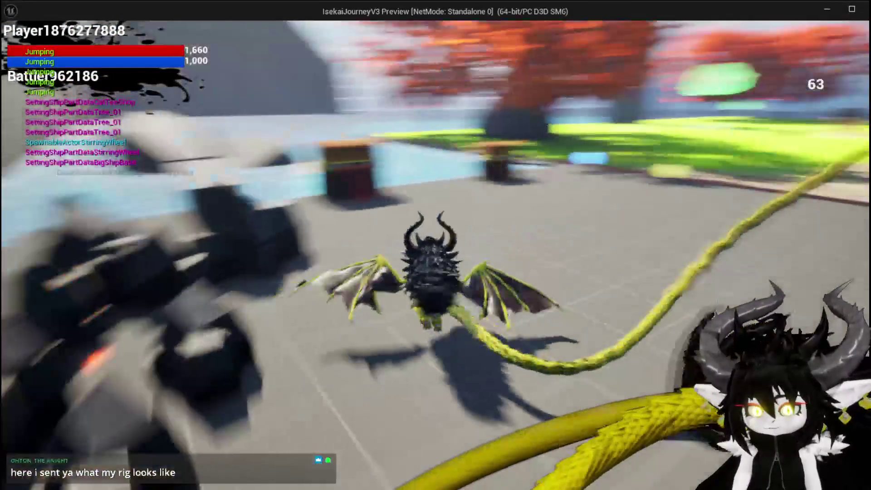
{"action": "key", "text": "space"}
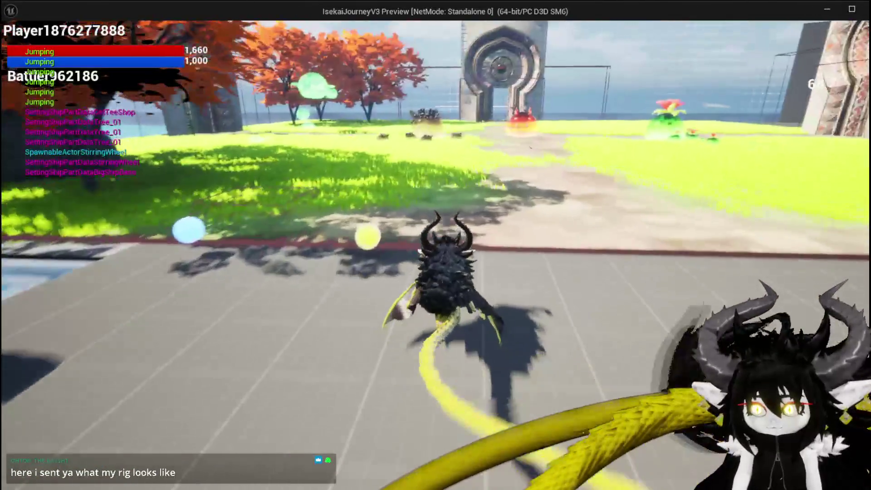
{"action": "key", "text": "w"}
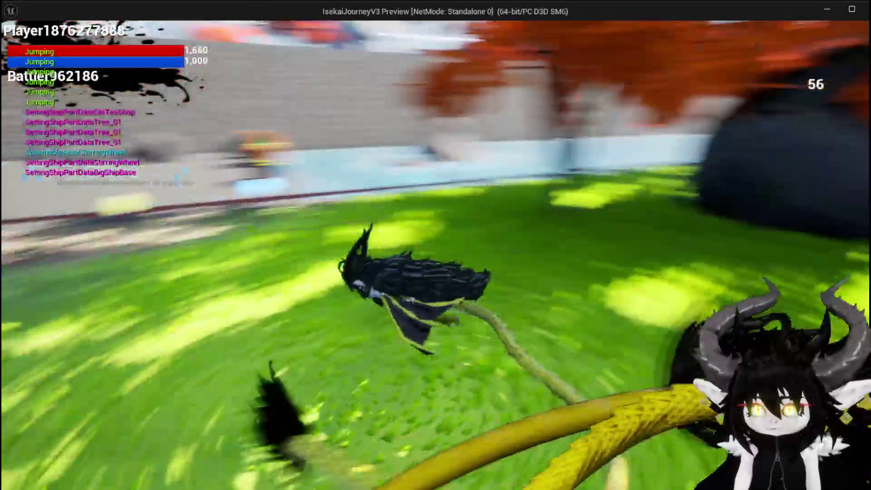
{"action": "key", "text": "w"}
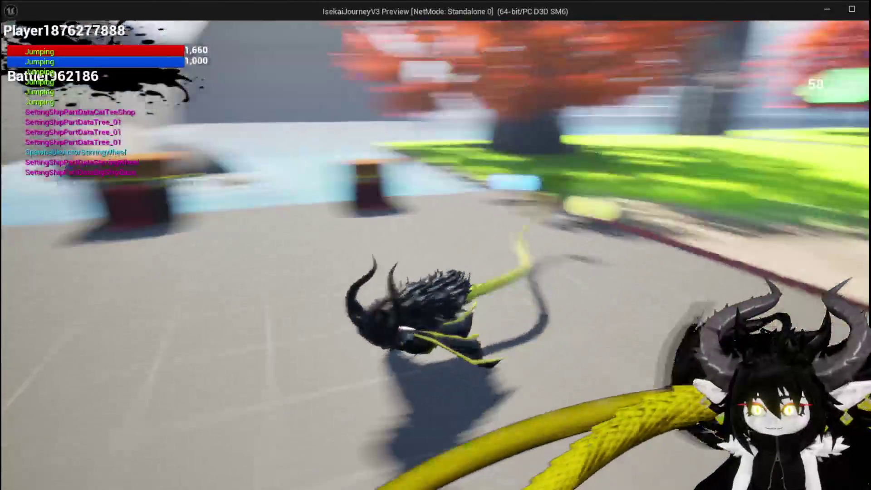
{"action": "key", "text": "w"}
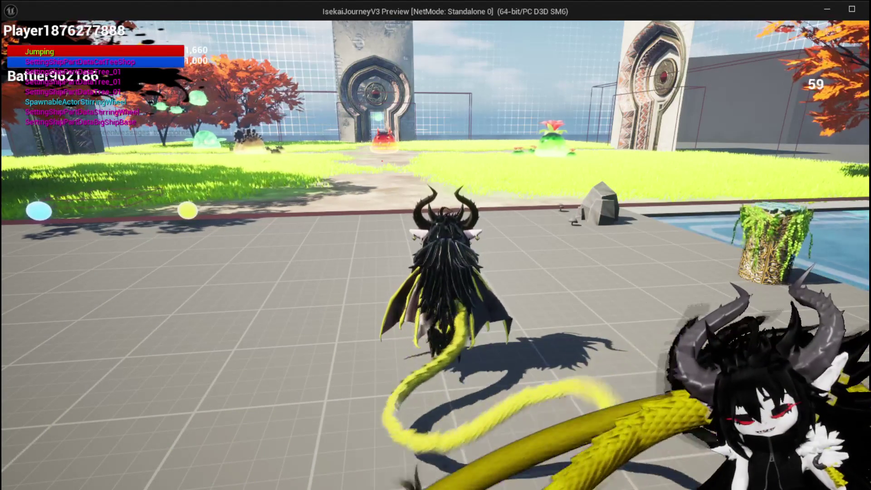
Step: Jump toward the pool and orange trees, run back onto the grass, then end the preview
{"action": "key", "text": "space"}
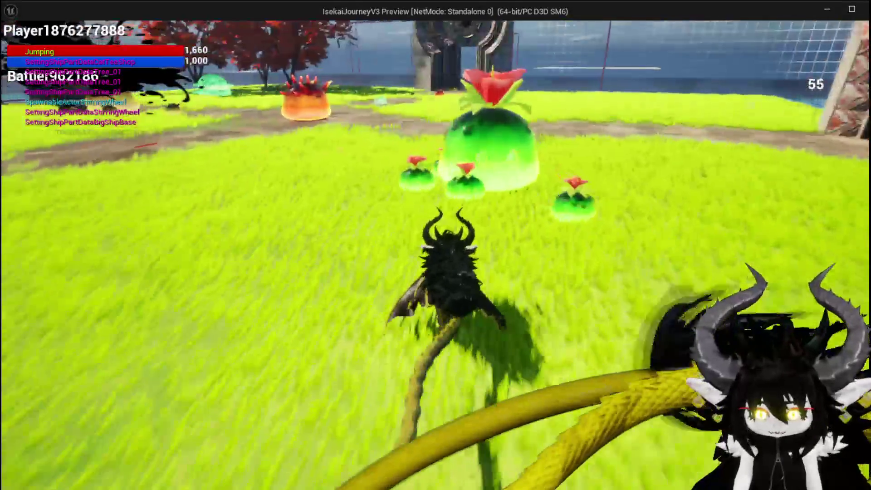
{"action": "key", "text": "space"}
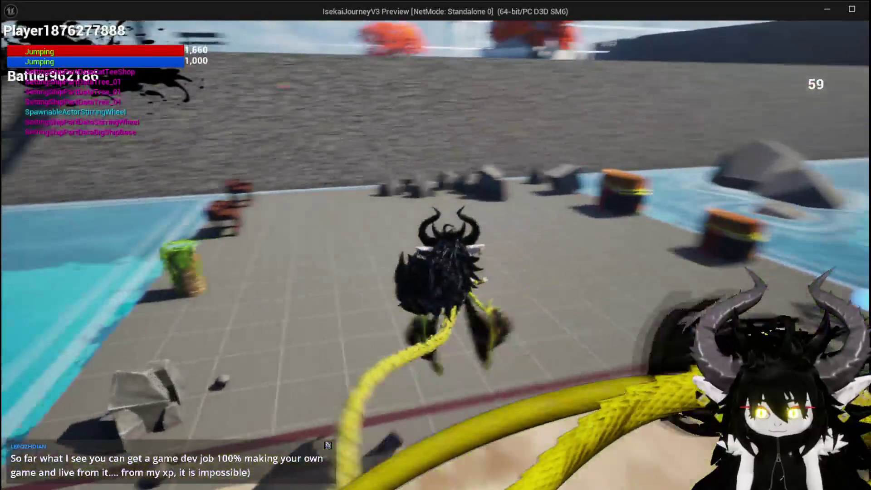
{"action": "key", "text": "space"}
{"action": "key", "text": "space"}
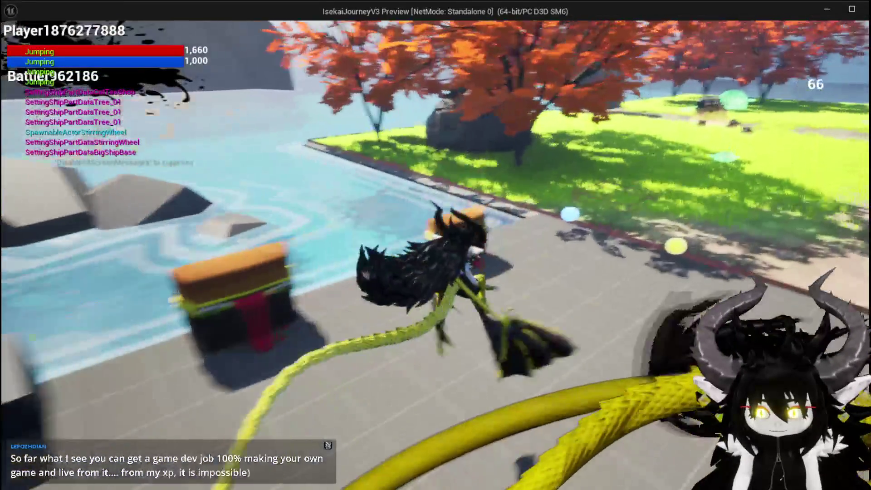
{"action": "key", "text": "space"}
{"action": "key", "text": "space"}
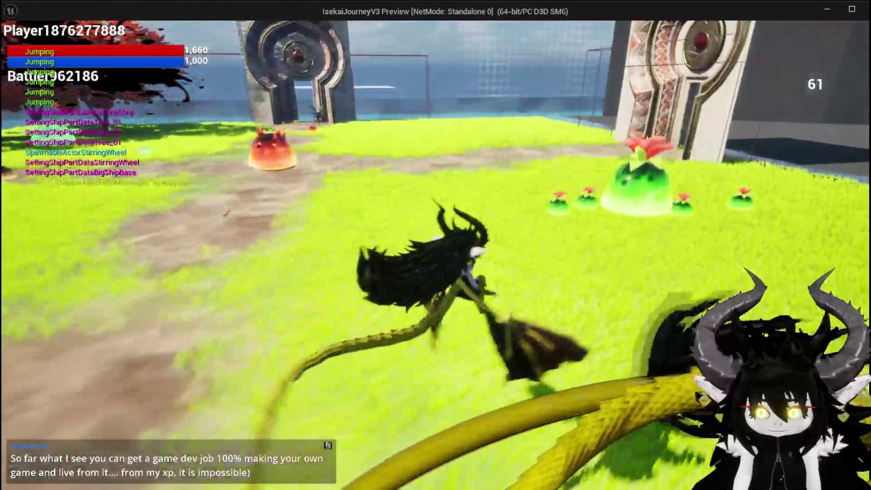
{"action": "key", "text": "space"}
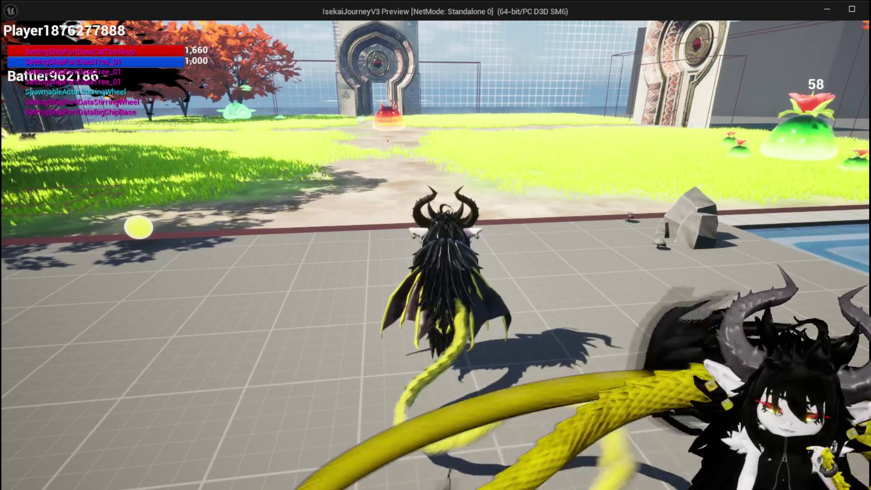
{"action": "key", "text": "w"}
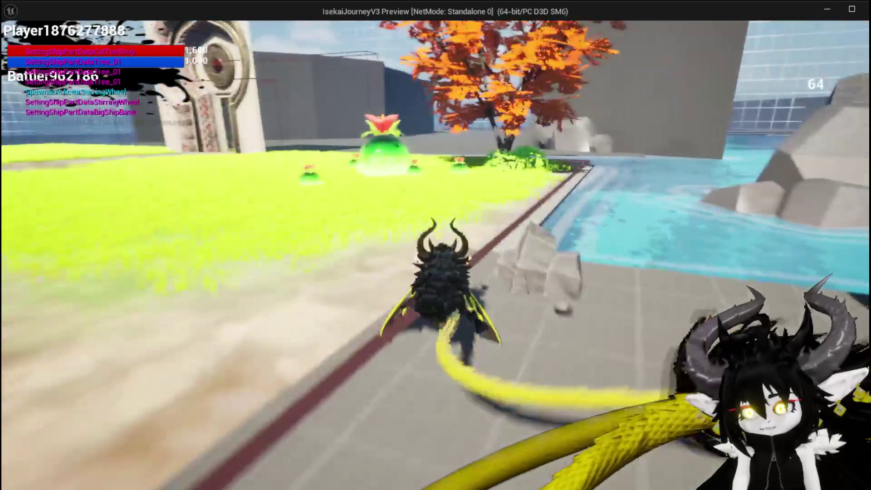
{"action": "key", "text": "Escape"}
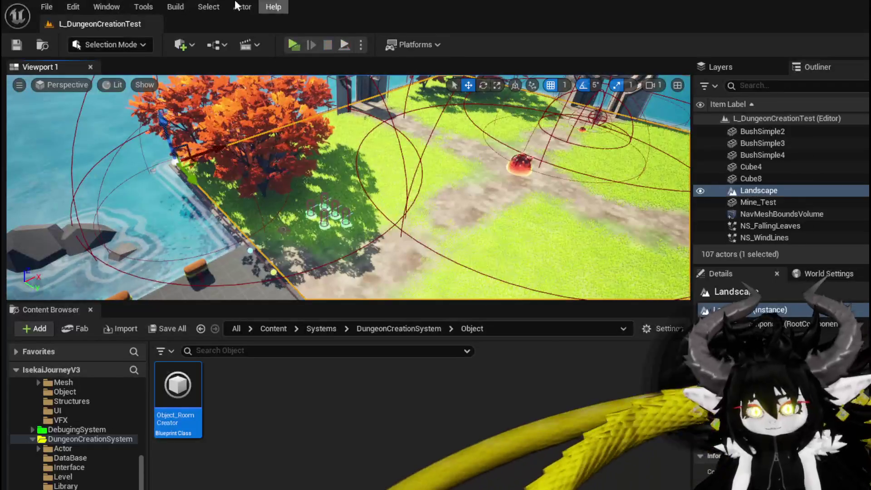
{"action": "left_click", "coordinate": [12, 47]}
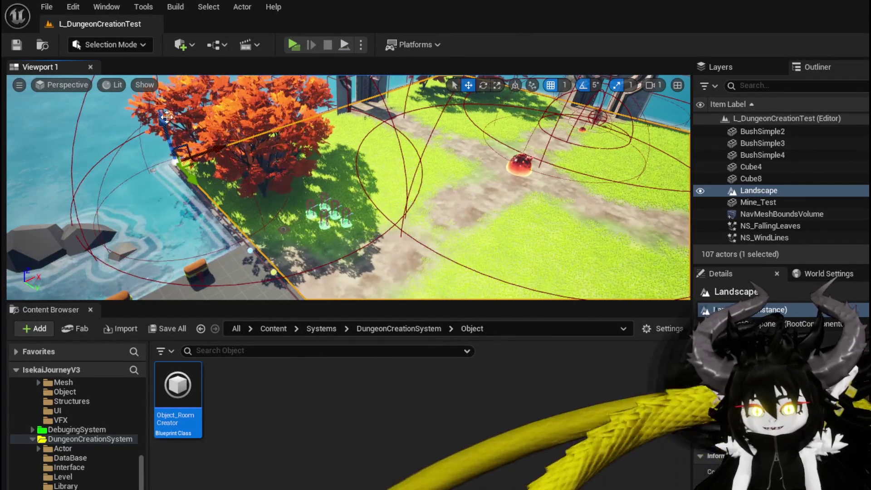
{"action": "key", "text": "alt+p"}
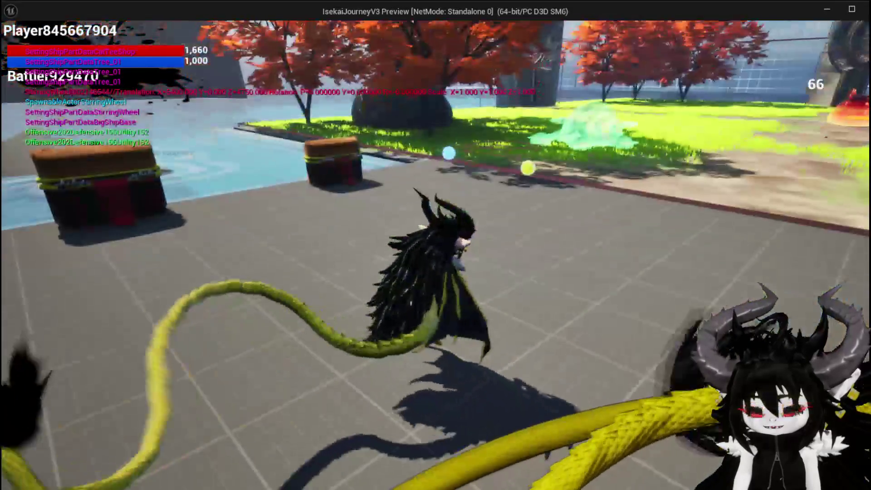
{"action": "key", "text": "space"}
{"action": "key", "text": "space"}
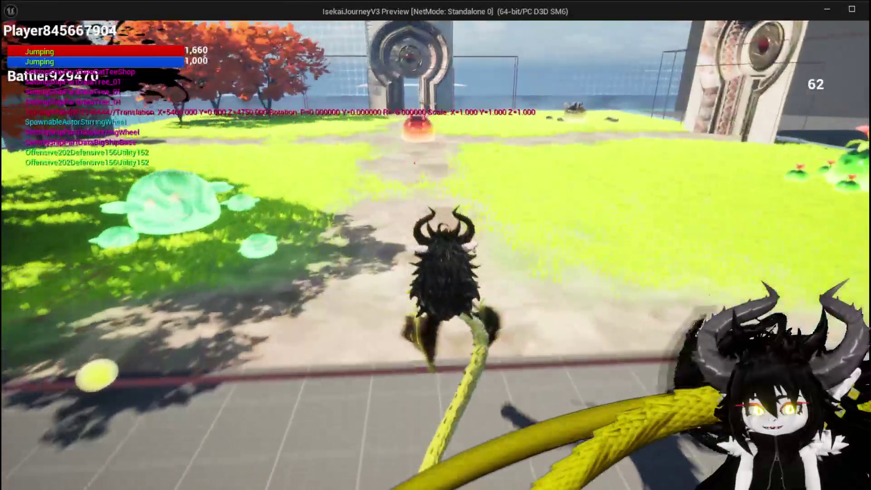
{"action": "key", "text": "w"}
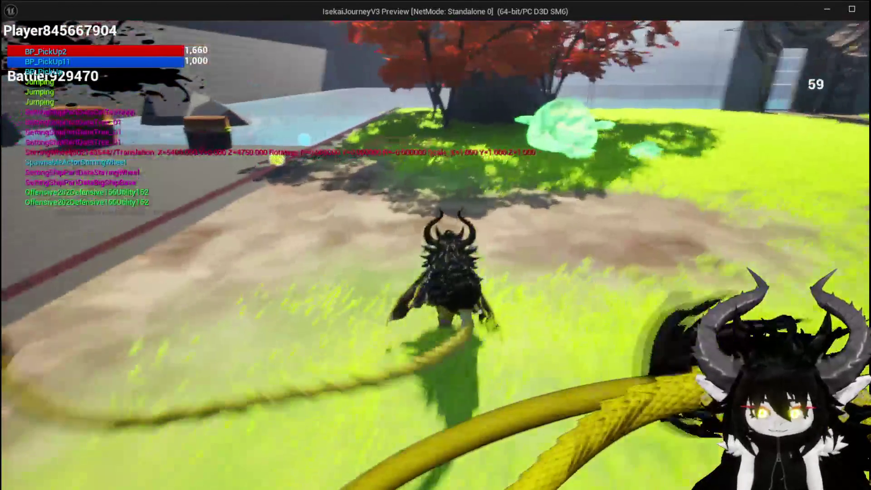
{"action": "key", "text": "space"}
{"action": "key", "text": "space"}
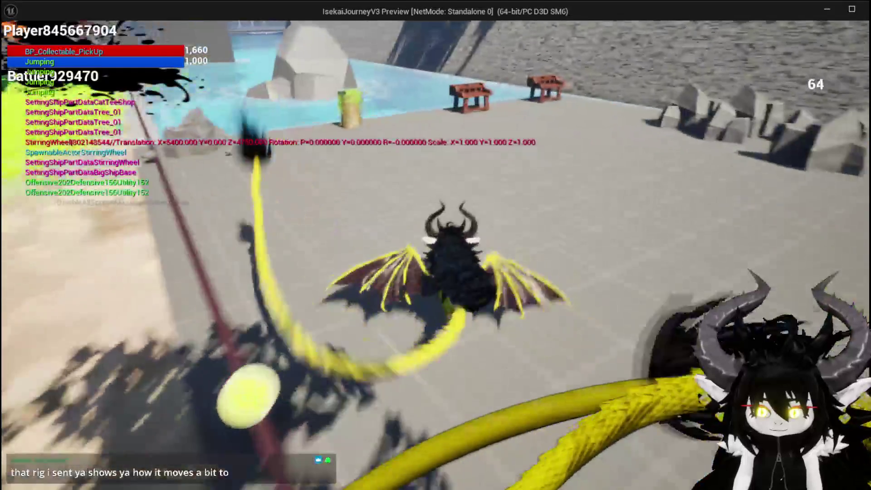
{"action": "key", "text": "space"}
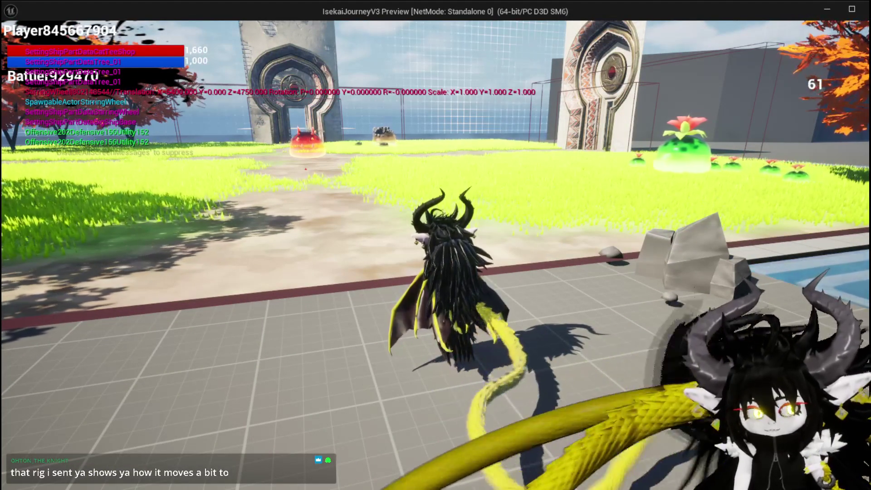
{"action": "key", "text": "space"}
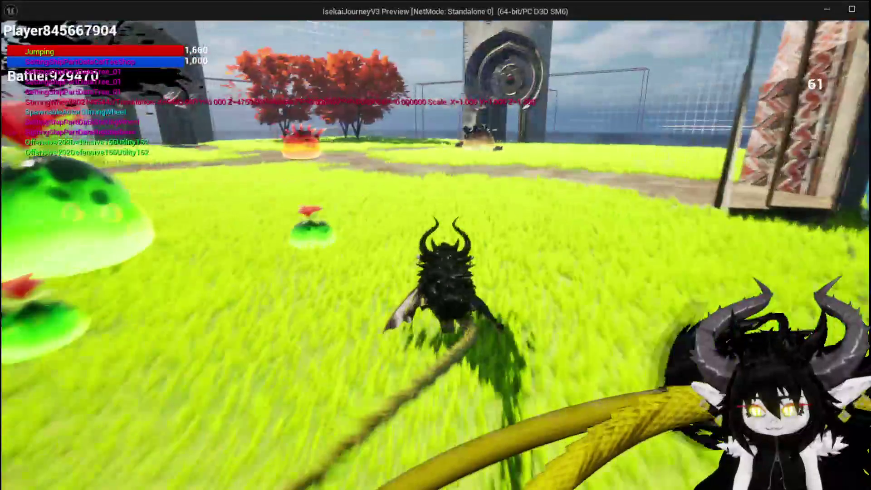
{"action": "key", "text": "space"}
{"action": "key", "text": "space"}
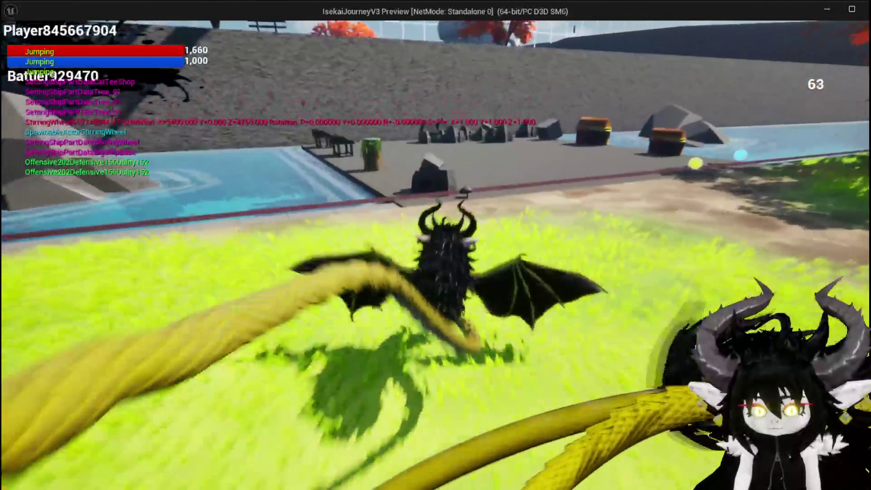
{"action": "key", "text": "space"}
{"action": "key", "text": "space"}
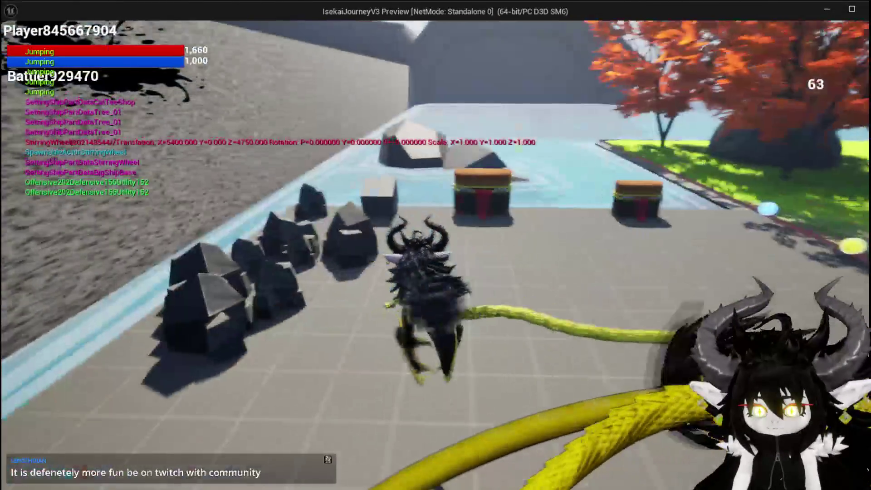
{"action": "key", "text": "space"}
{"action": "key", "text": "space"}
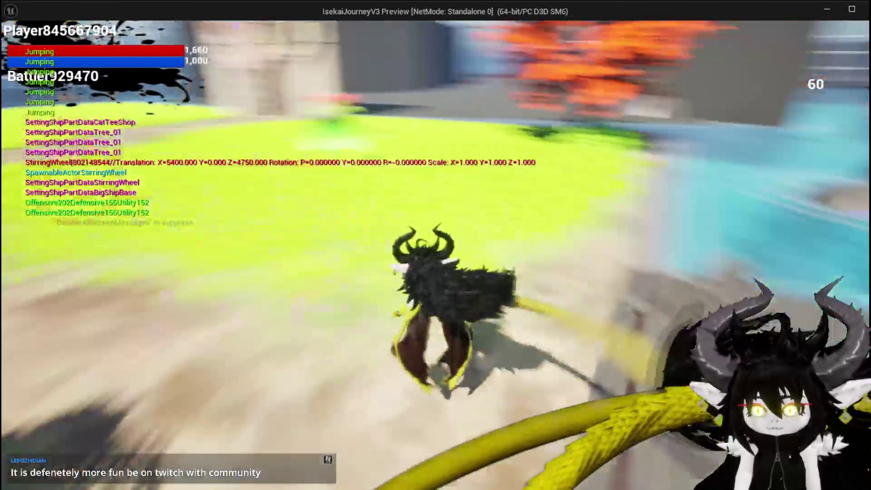
{"action": "key", "text": "space"}
{"action": "key", "text": "space"}
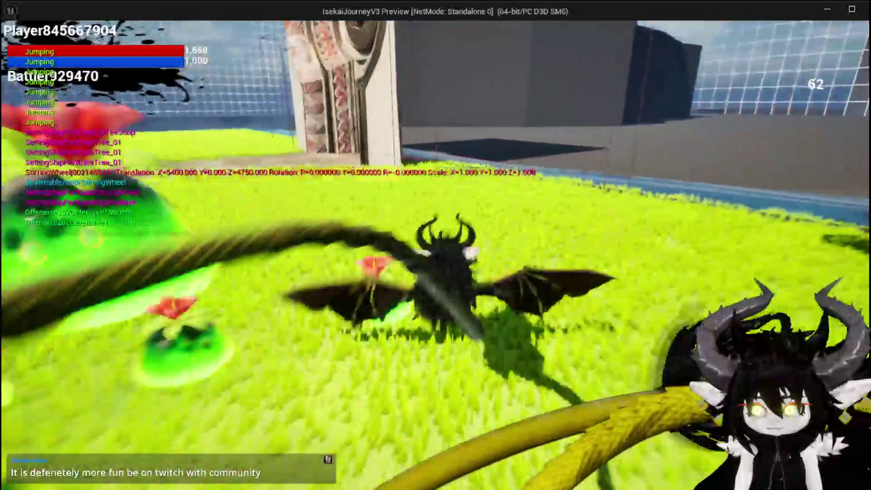
{"action": "key", "text": "space"}
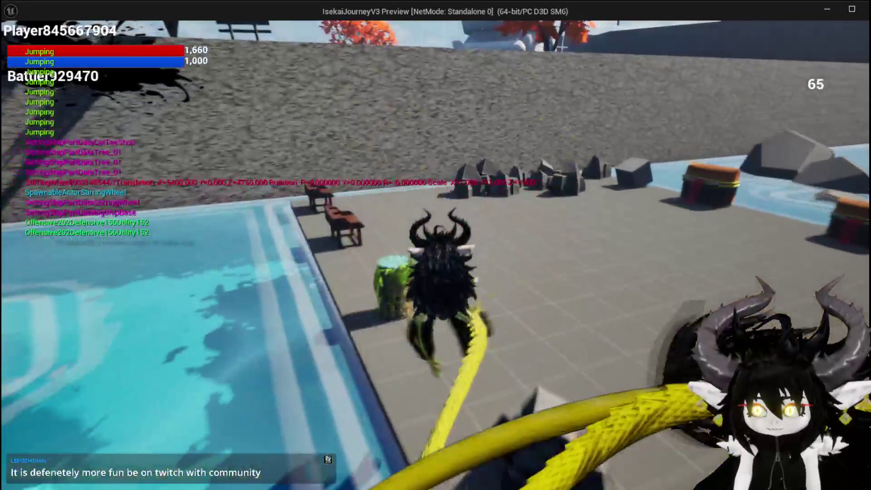
{"action": "key", "text": "space"}
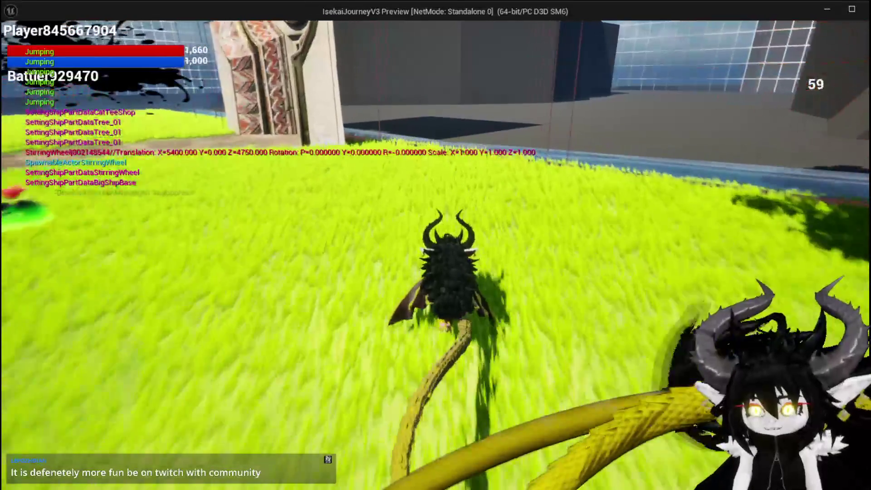
{"action": "key", "text": "d"}
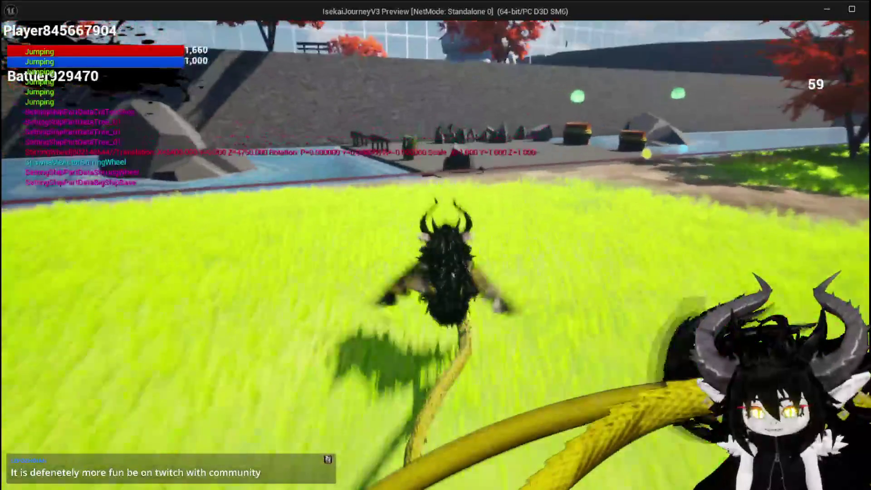
{"action": "key", "text": "w"}
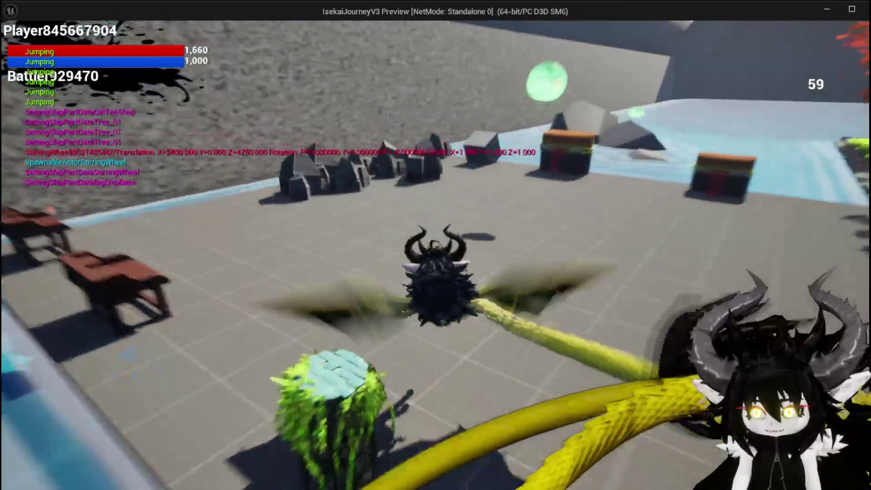
{"action": "key", "text": "w"}
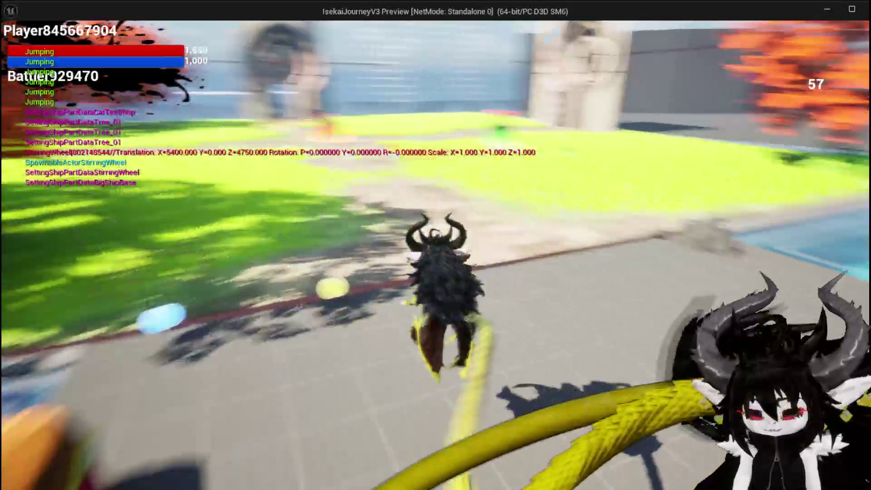
{"action": "key", "text": "space"}
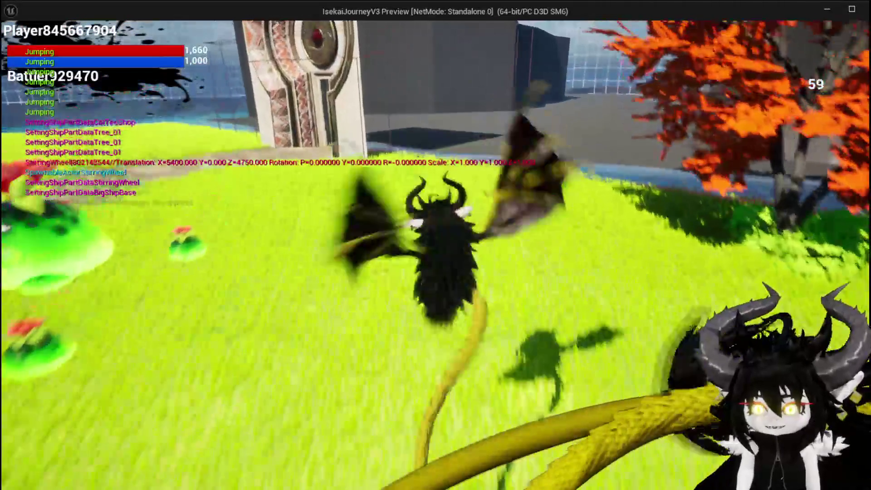
{"action": "key", "text": "space"}
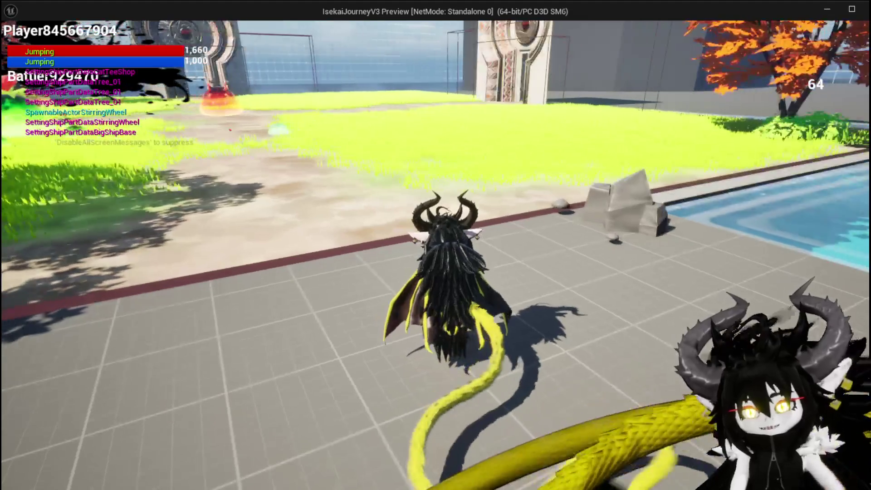
{"action": "key", "text": "w"}
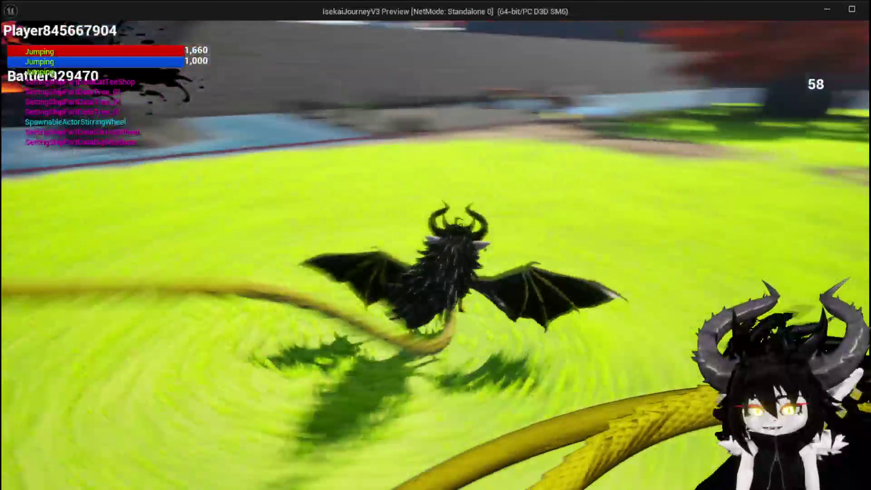
{"action": "key", "text": "w"}
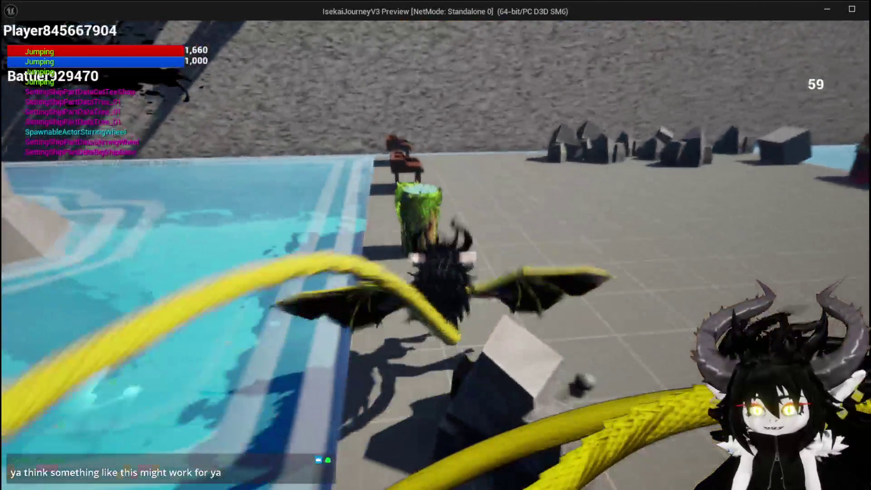
{"action": "key", "text": "w"}
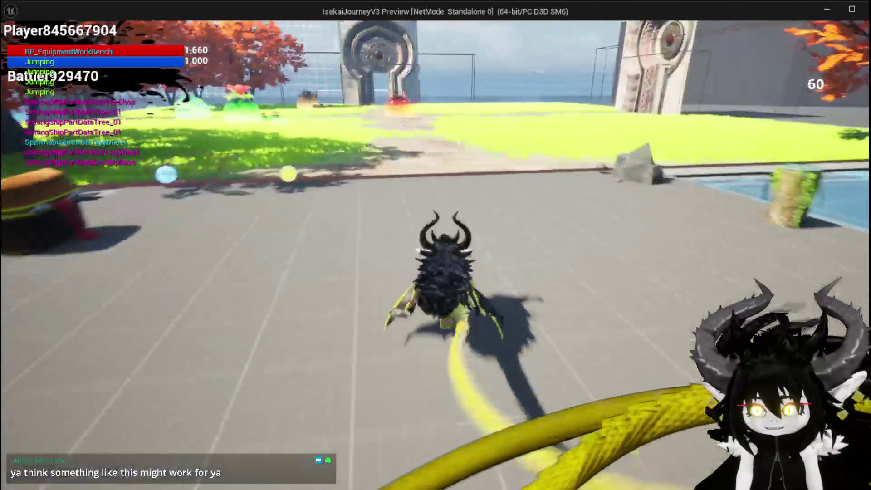
{"action": "key", "text": "space"}
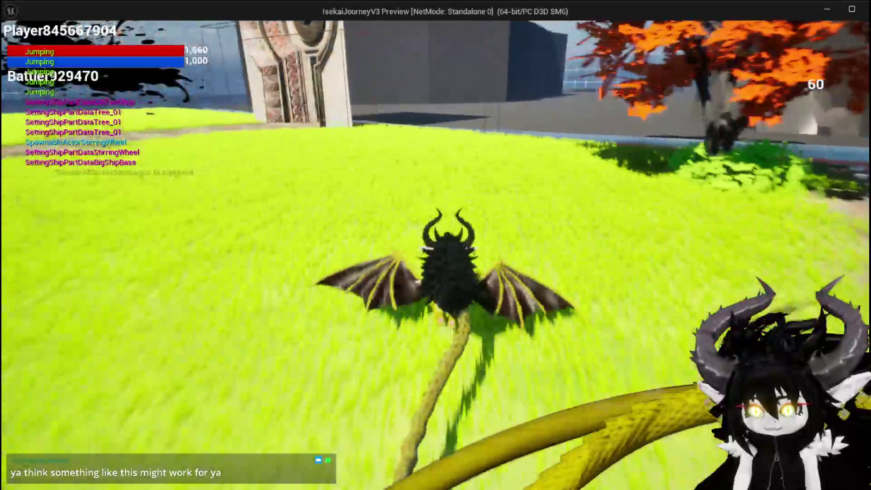
{"action": "key", "text": "w"}
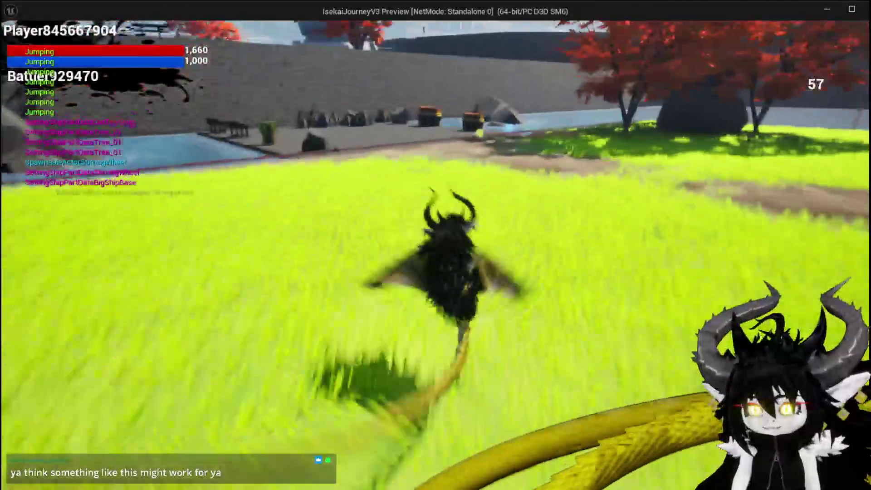
{"action": "key", "text": "space"}
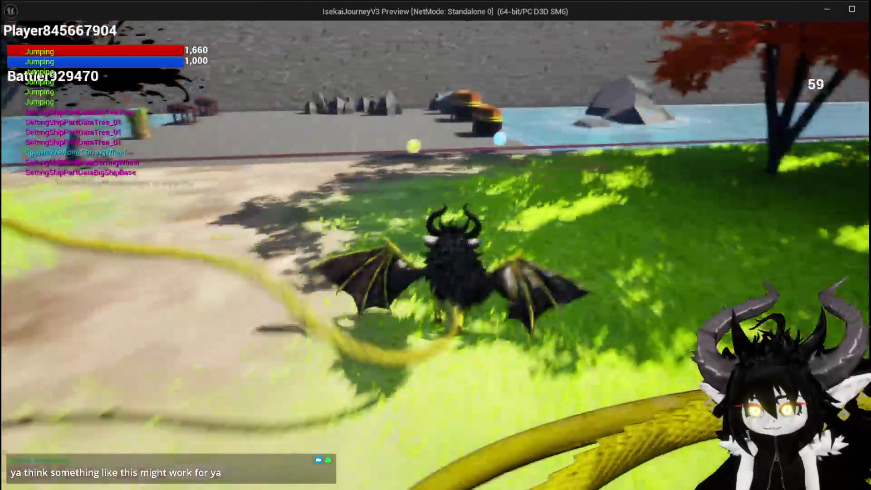
{"action": "key", "text": "w"}
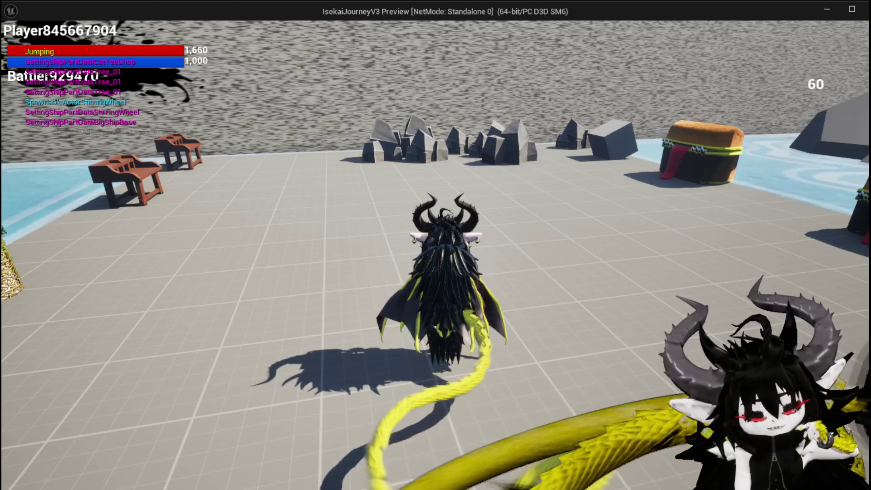
{"action": "key", "text": "space"}
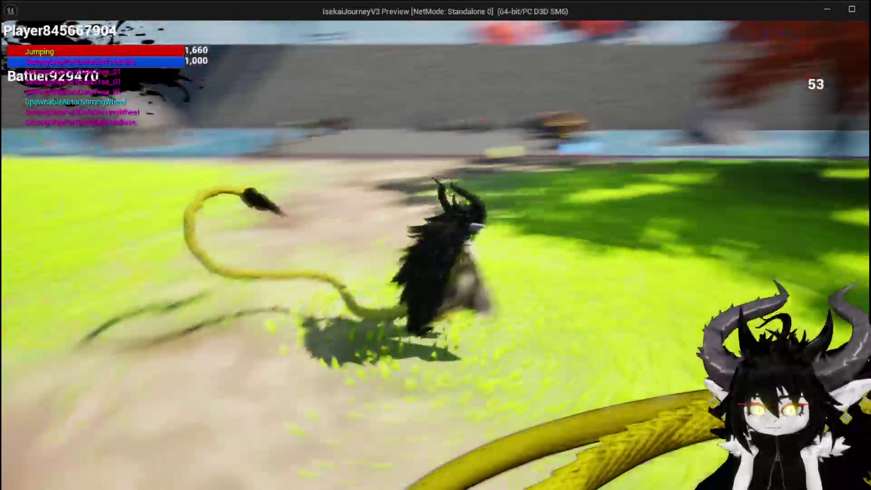
{"action": "key", "text": "space"}
{"action": "key", "text": "space"}
{"action": "key", "text": "space"}
{"action": "key", "text": "space"}
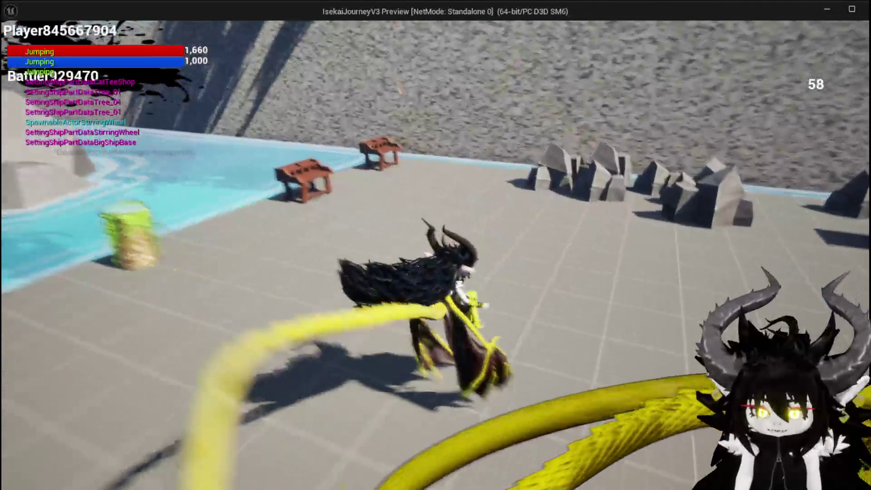
{"action": "key", "text": "space"}
{"action": "key", "text": "space"}
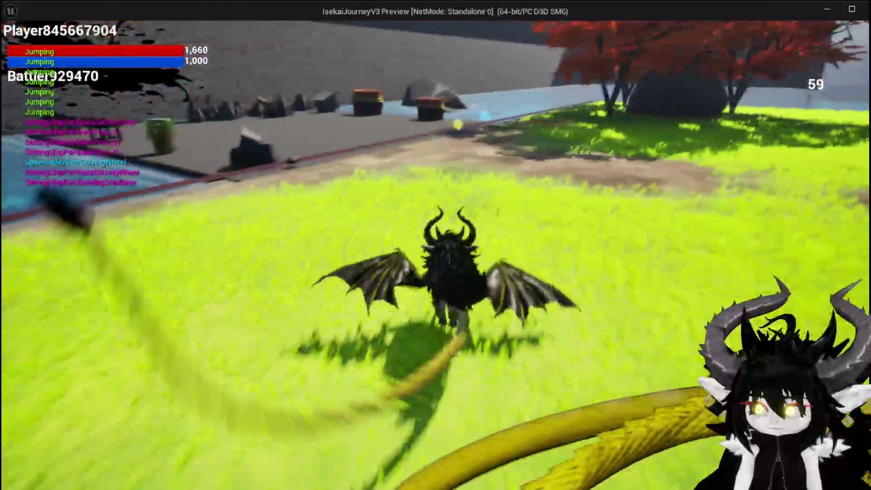
{"action": "key", "text": "space"}
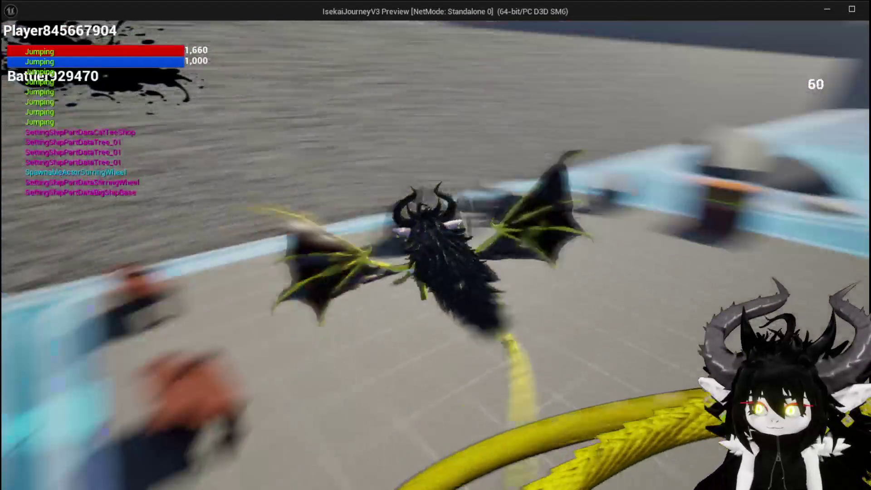
{"action": "key", "text": "space"}
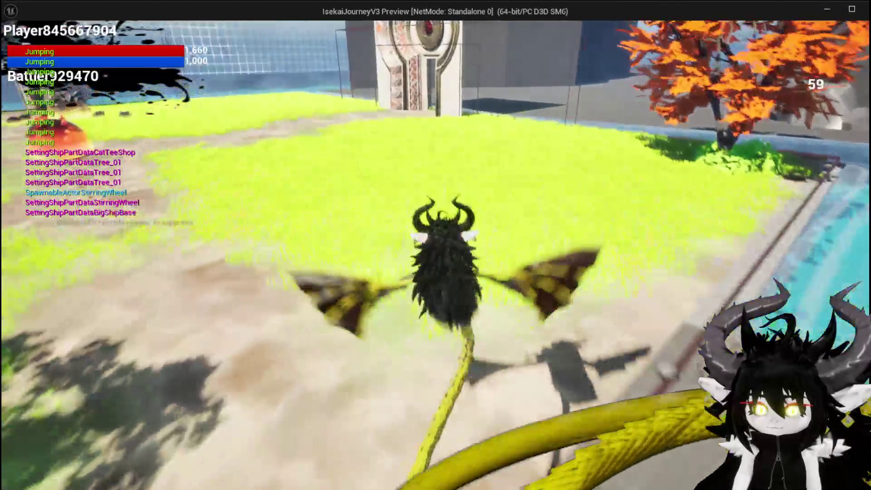
{"action": "key", "text": "space"}
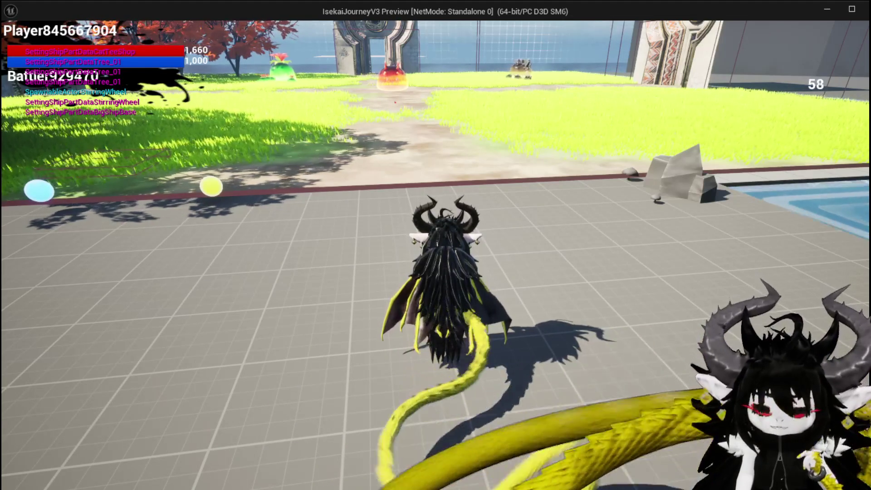
Step: Jump the dragon past the arch toward the red trees and the pool
{"action": "key", "text": "w"}
{"action": "key", "text": "space"}
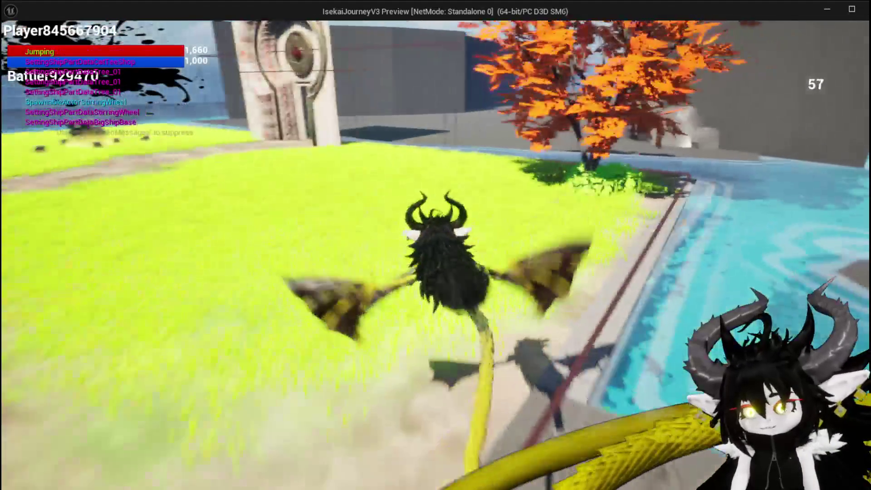
{"action": "key", "text": "space"}
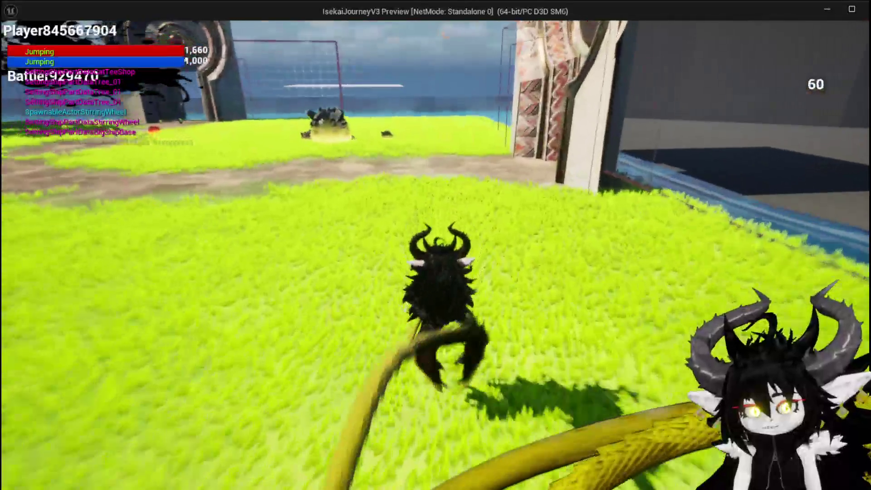
{"action": "key", "text": "space"}
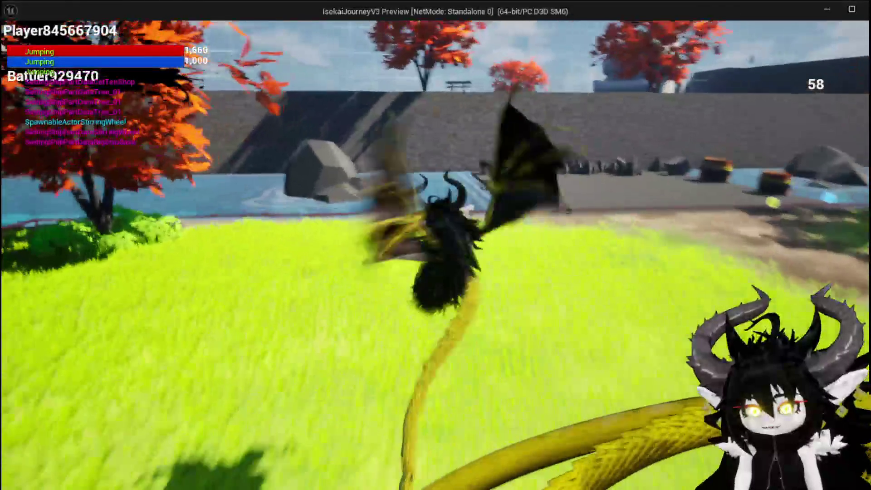
{"action": "key", "text": "space"}
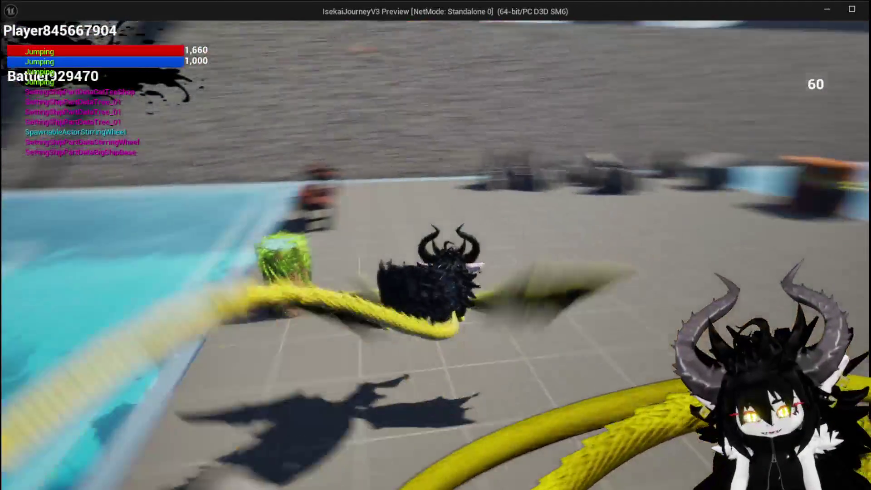
Step: Stop the preview and relaunch a fresh Standalone Game, running the dragon onto the grass
{"action": "key", "text": "Escape"}
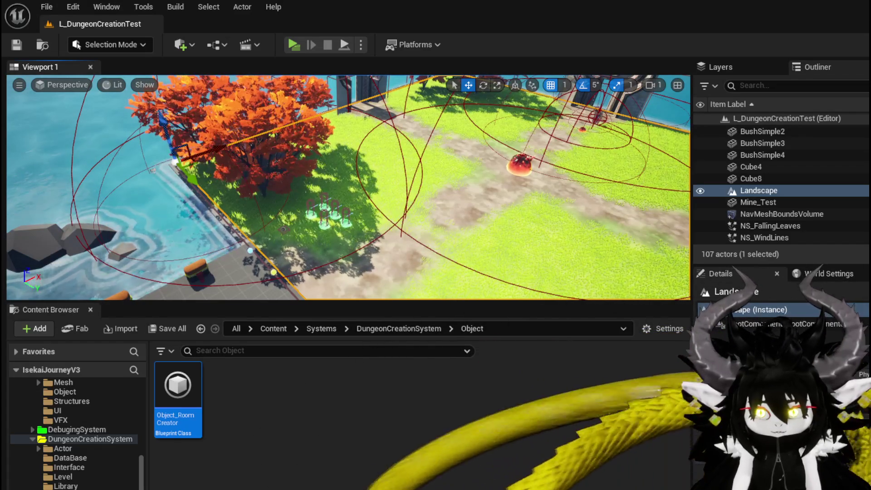
{"action": "left_click", "coordinate": [288, 41]}
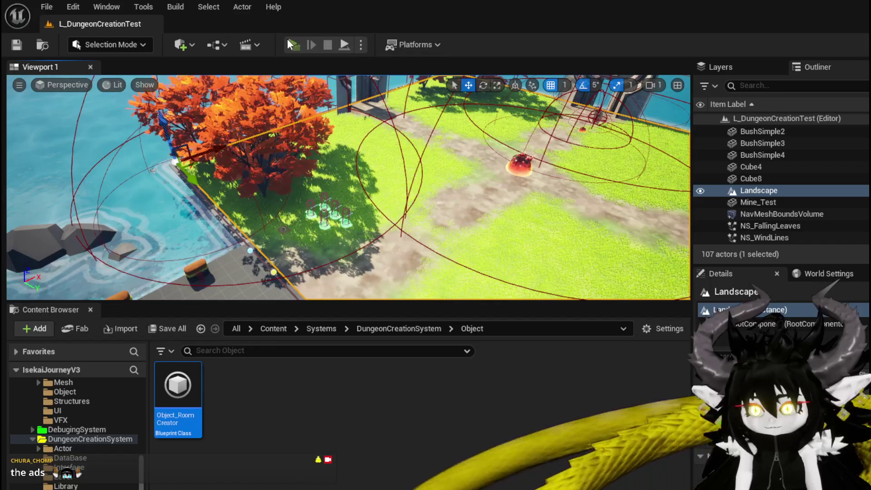
{"action": "key", "text": "w"}
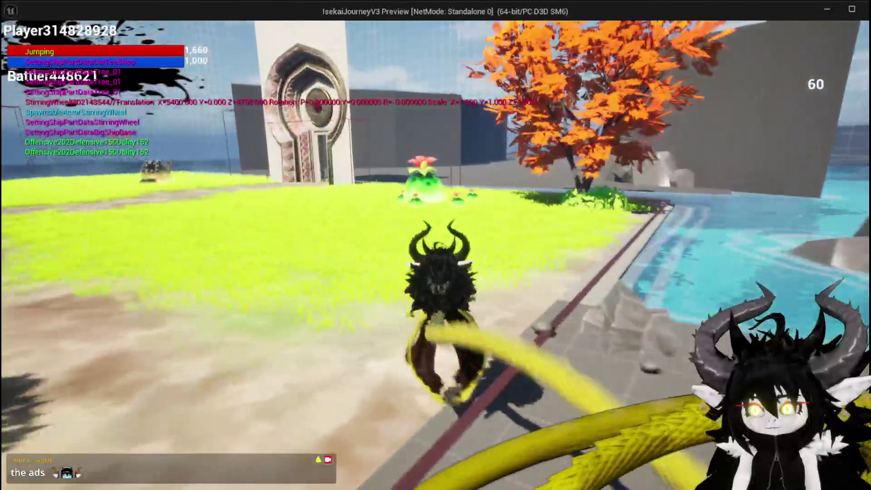
{"action": "key", "text": "w"}
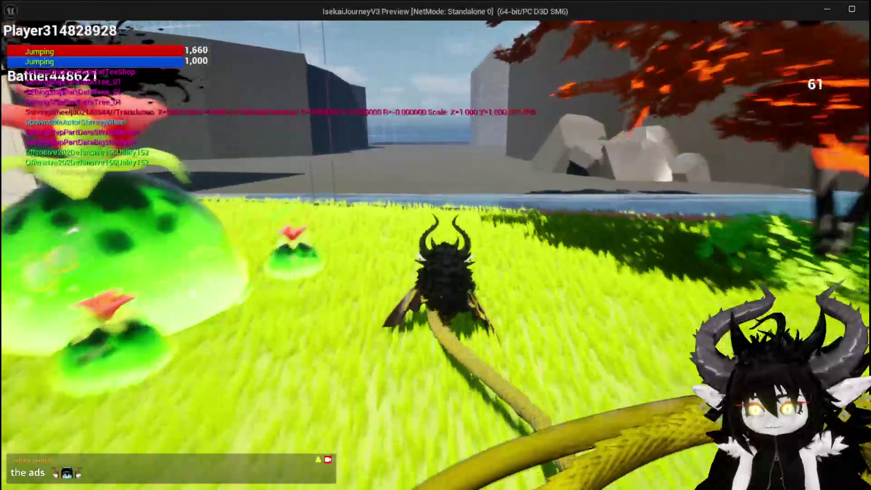
{"action": "key", "text": "w"}
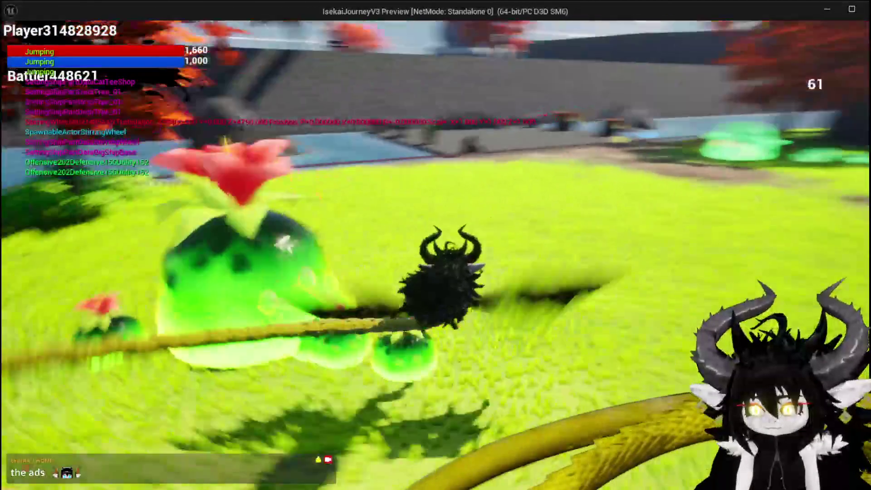
{"action": "key", "text": "space"}
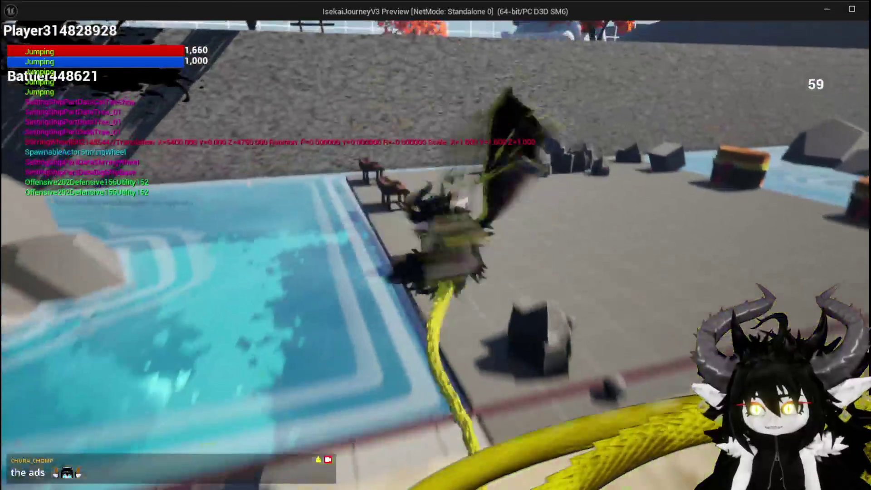
{"action": "key", "text": "w"}
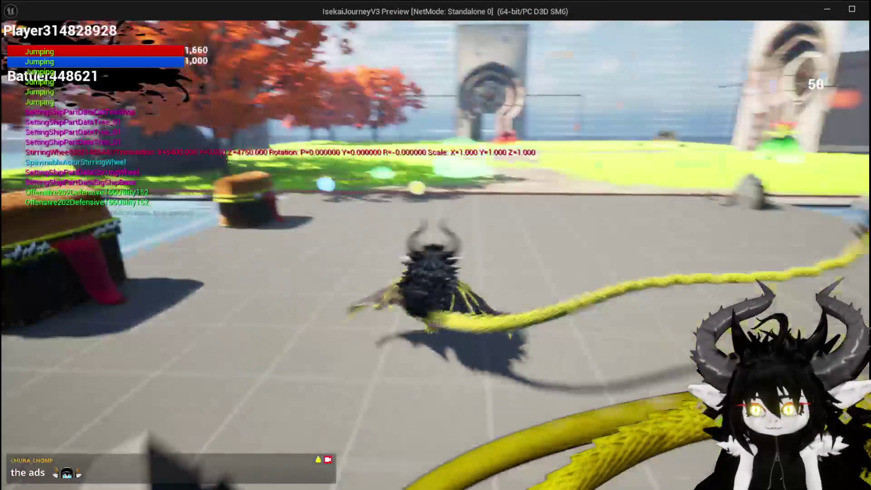
{"action": "key", "text": "w"}
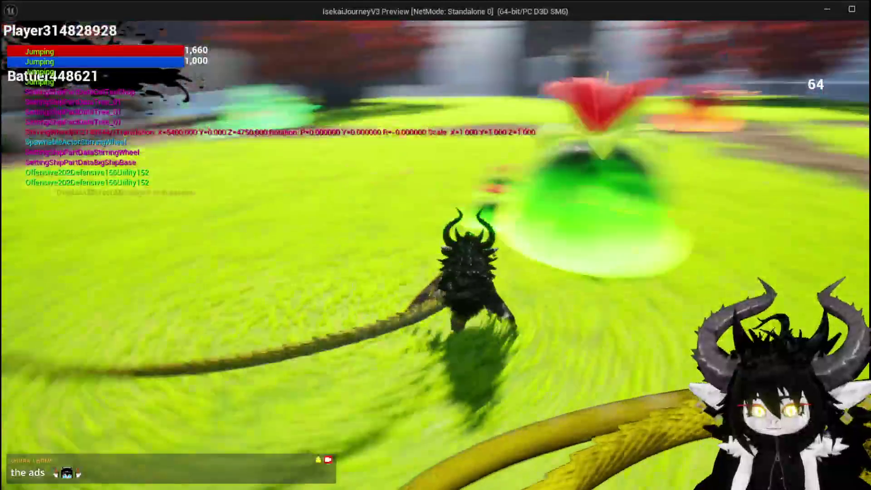
{"action": "key", "text": "space"}
{"action": "key", "text": "w"}
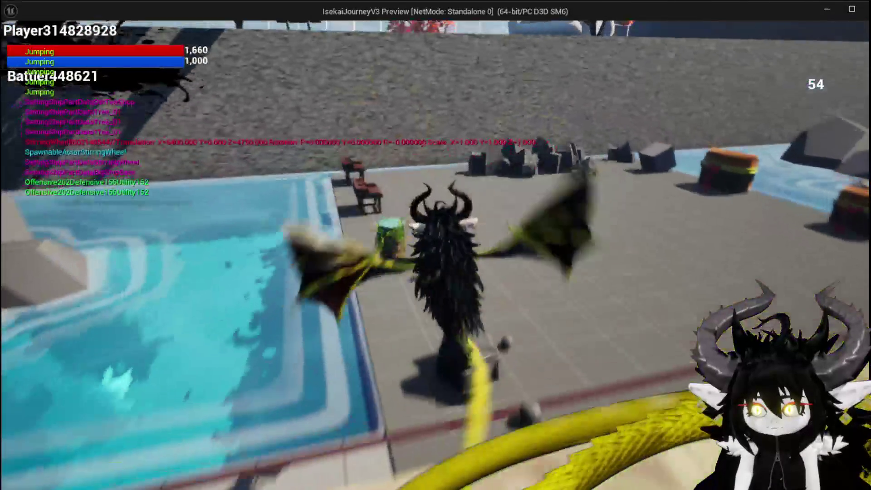
{"action": "key", "text": "w"}
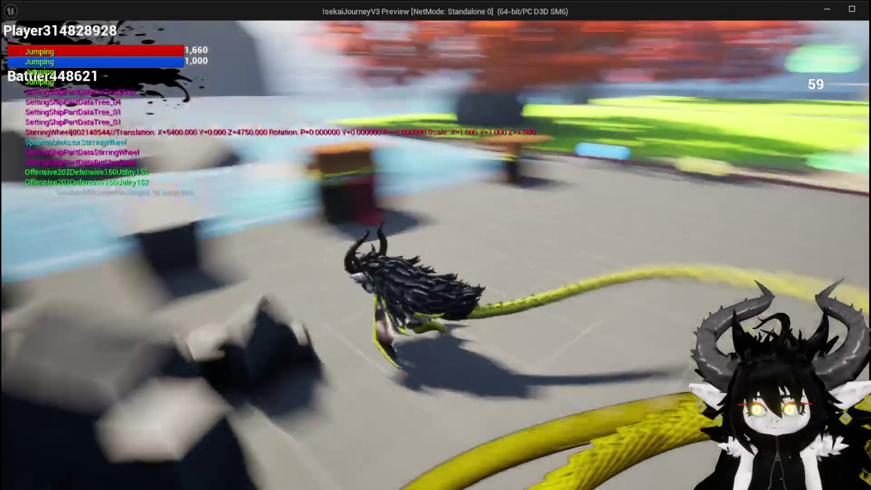
{"action": "key", "text": "w"}
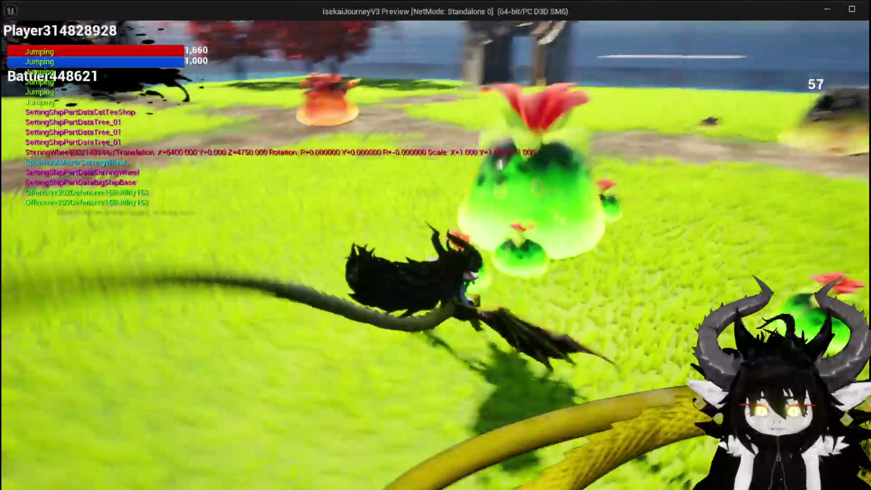
{"action": "key", "text": "w"}
{"action": "key", "text": "w"}
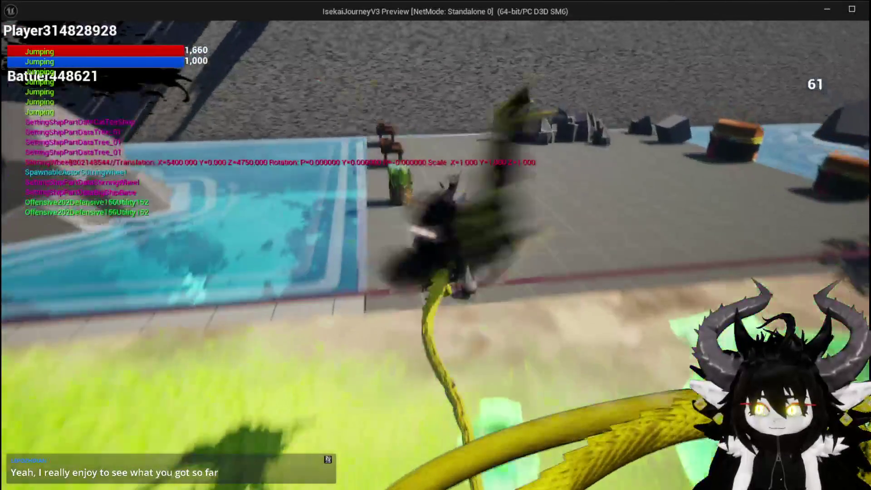
{"action": "key", "text": "w"}
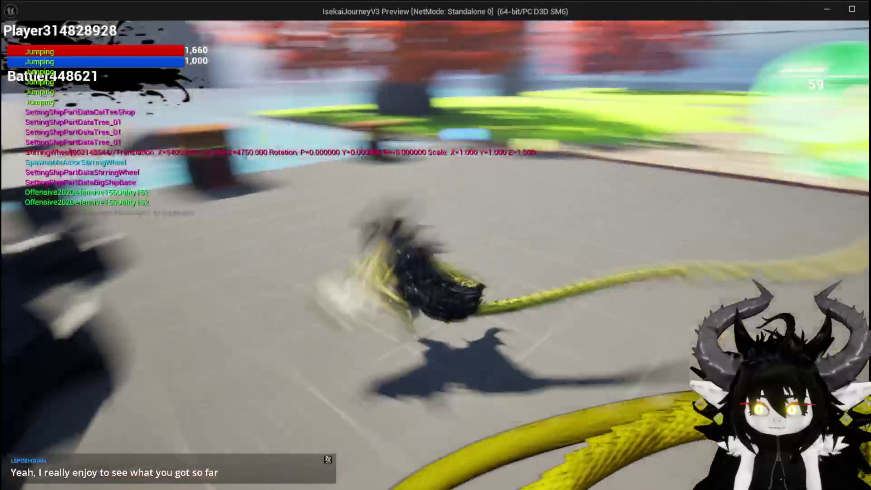
{"action": "key", "text": "w"}
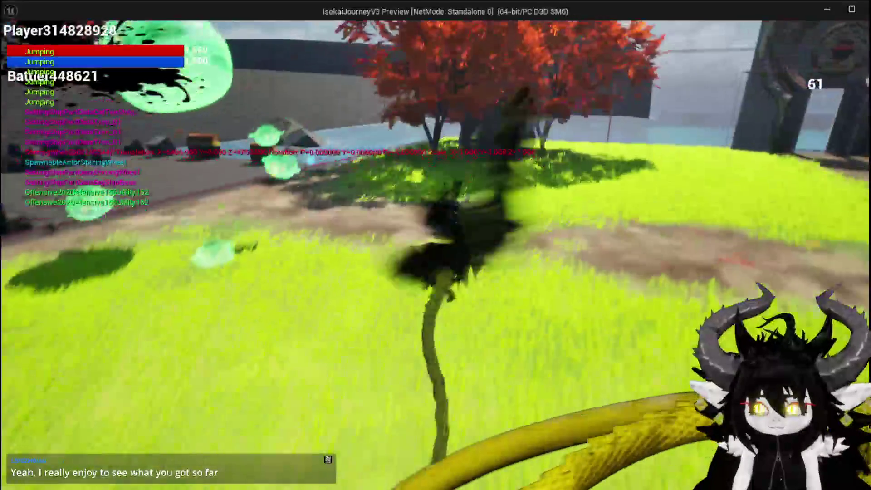
{"action": "key", "text": "w"}
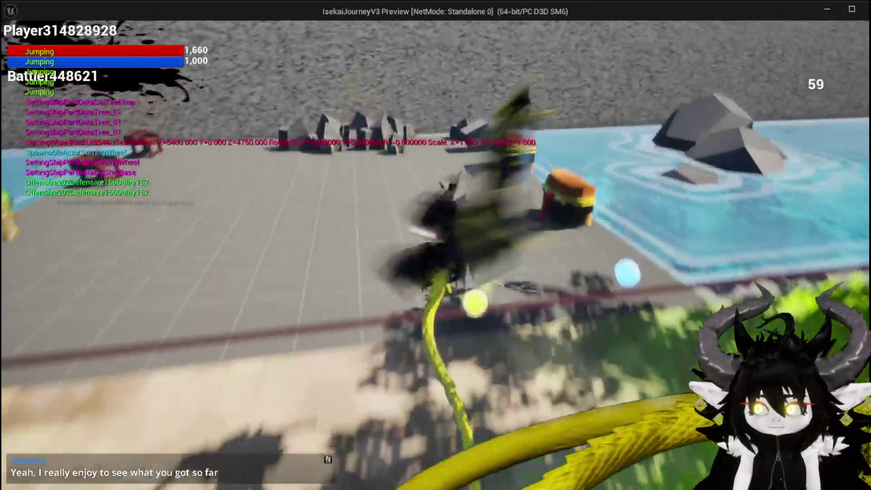
{"action": "key", "text": "w"}
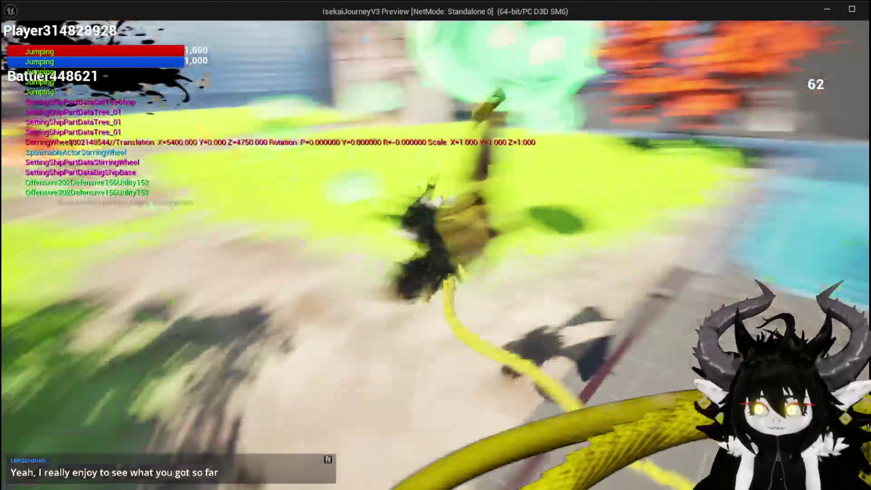
{"action": "key", "text": "w"}
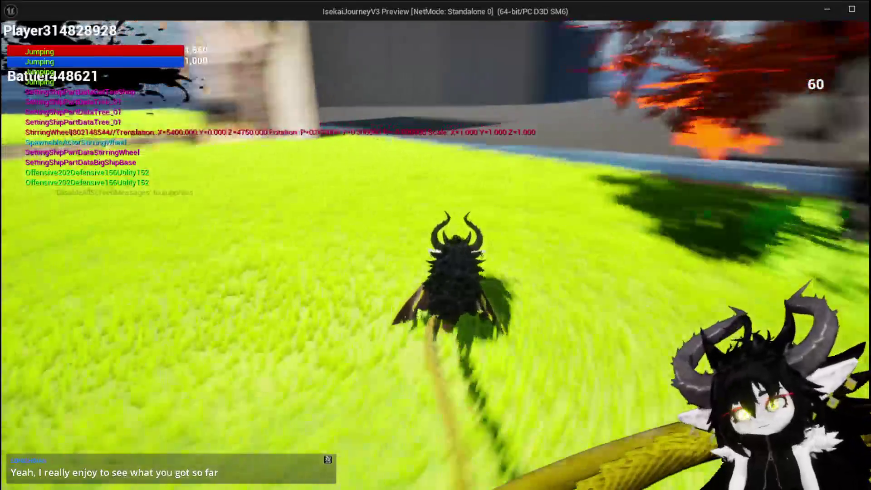
{"action": "key", "text": "w"}
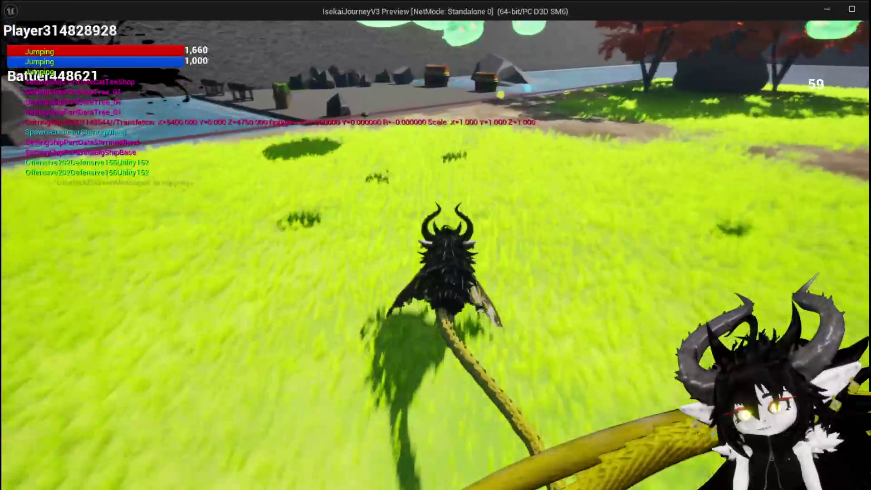
{"action": "key", "text": "w"}
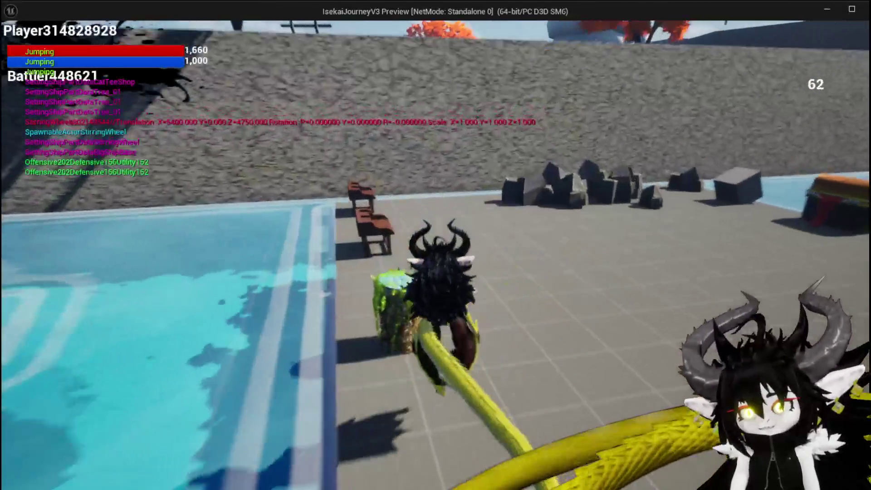
{"action": "key", "text": "w"}
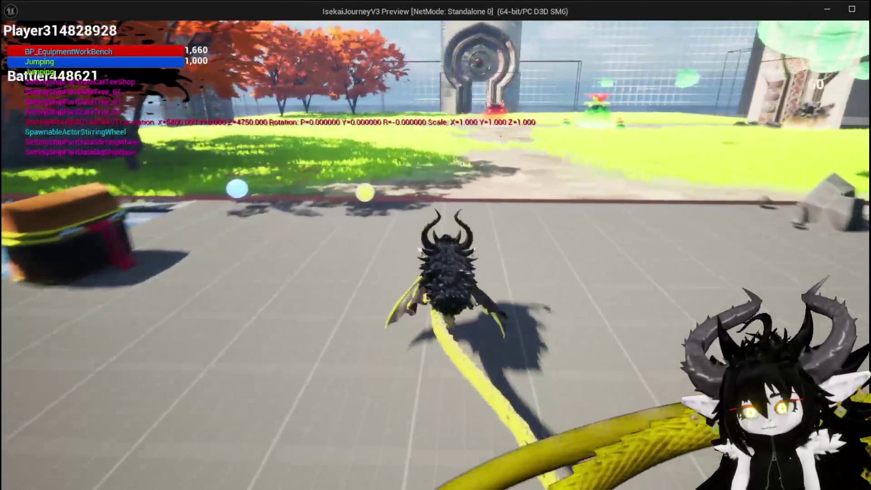
{"action": "key", "text": "w"}
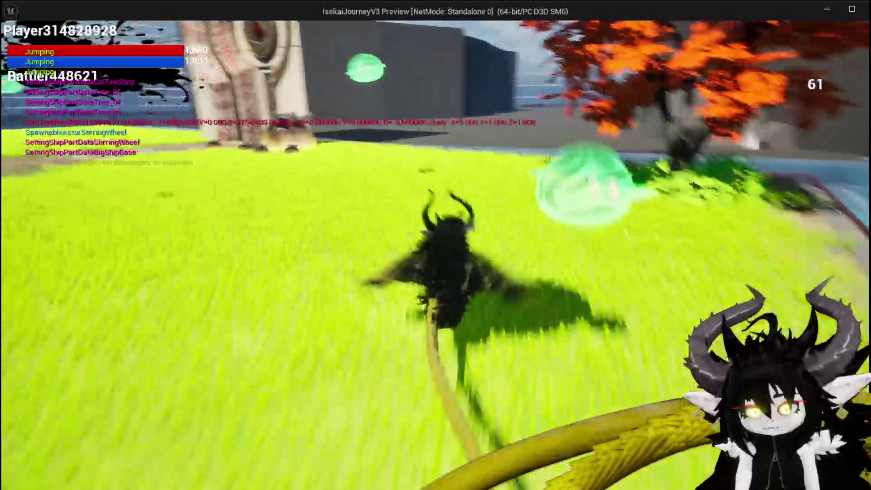
{"action": "key", "text": "w"}
{"action": "key", "text": "w"}
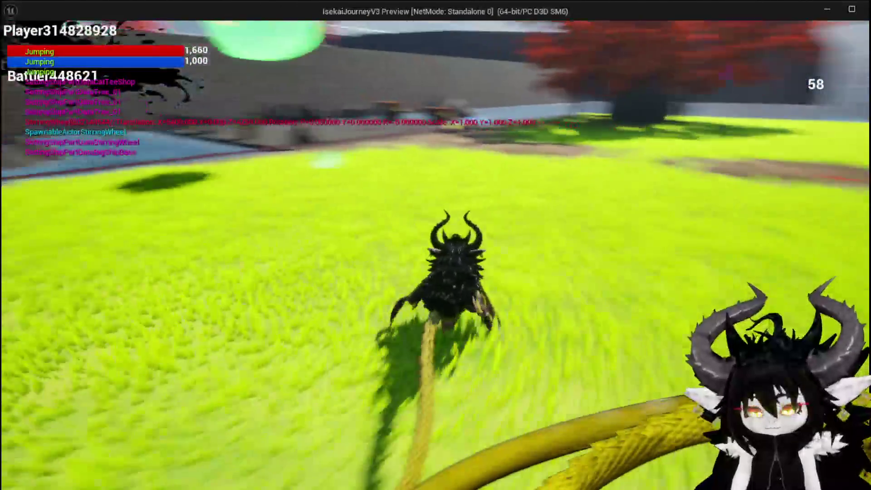
{"action": "key", "text": "w"}
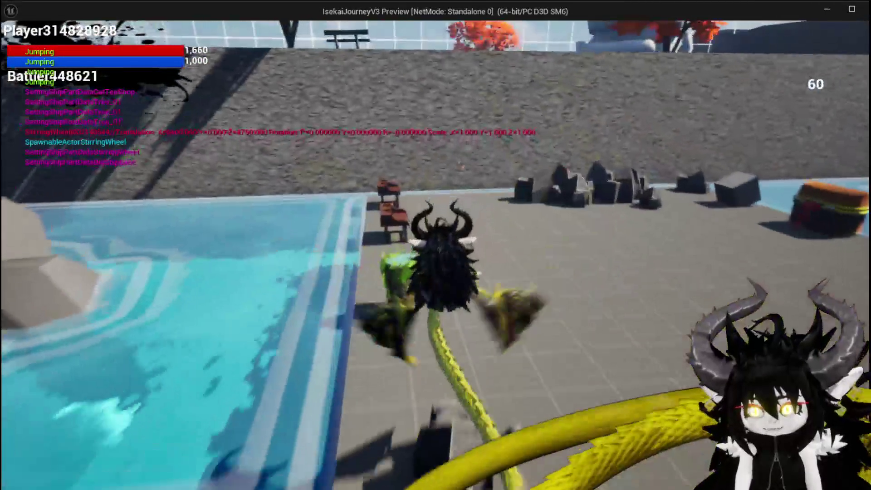
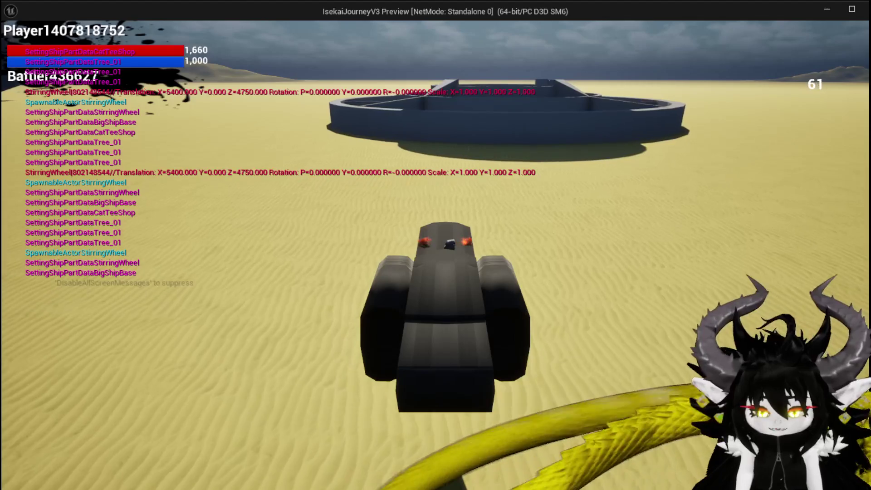
Step: Stop the play preview, save the level, and bring the Black and White image search forward
{"action": "key", "text": "Escape"}
{"action": "left_click", "coordinate": [11, 47]}
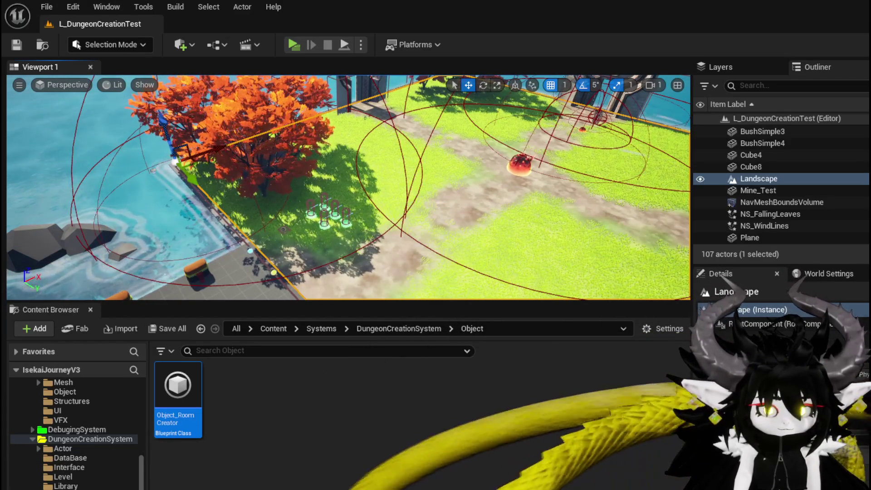
{"action": "mouse_move", "coordinate": [181, 107]}
{"action": "left_mouse_down"}
{"action": "mouse_move", "coordinate": [247, 50]}
{"action": "mouse_move", "coordinate": [232, 21]}
{"action": "left_mouse_up"}
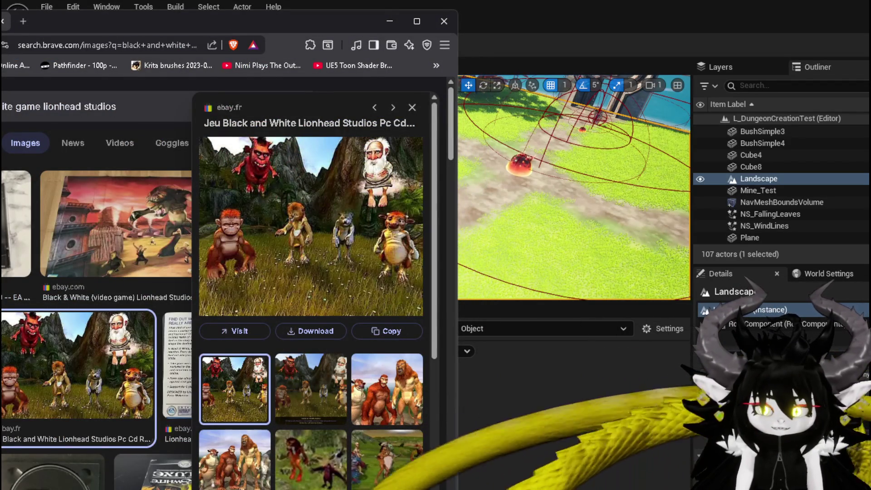
Step: Preview the 'Saga de videojuegos' Black and White image, then show the jade cocoon image results
{"action": "mouse_move", "coordinate": [291, 35]}
{"action": "left_mouse_down"}
{"action": "mouse_move", "coordinate": [320, 21]}
{"action": "mouse_move", "coordinate": [379, 18]}
{"action": "left_mouse_up"}
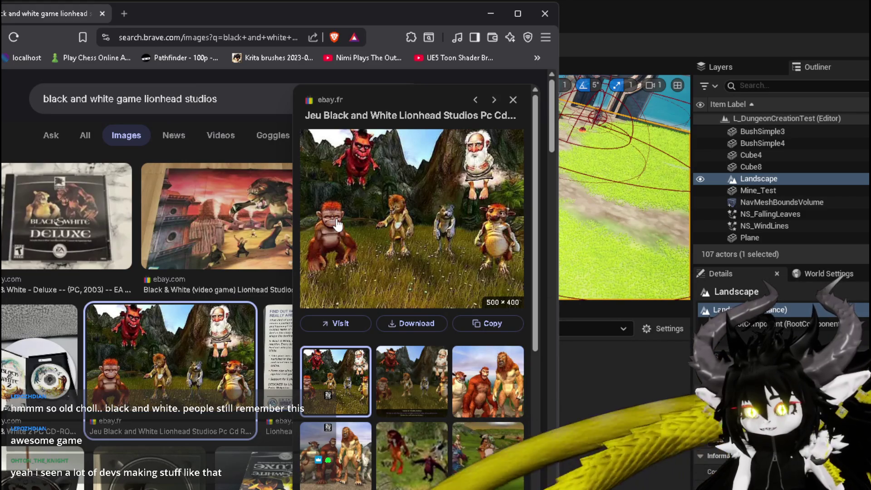
{"action": "left_click", "coordinate": [494, 389]}
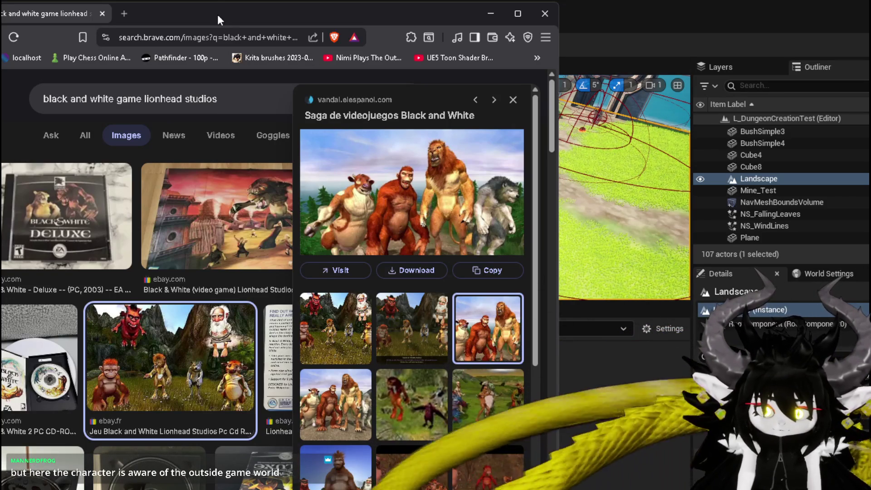
{"action": "left_click_drag", "start_coordinate": [218, 17], "coordinate": [228, 17]}
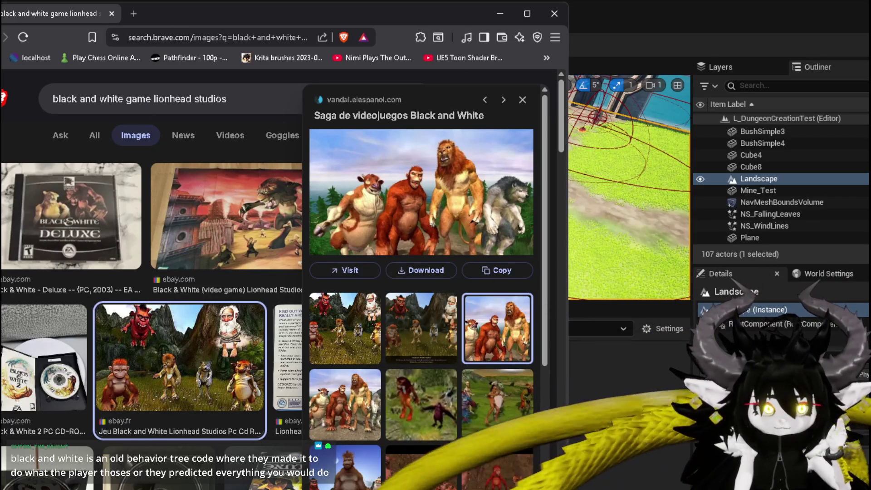
{"action": "key", "text": "alt+Tab"}
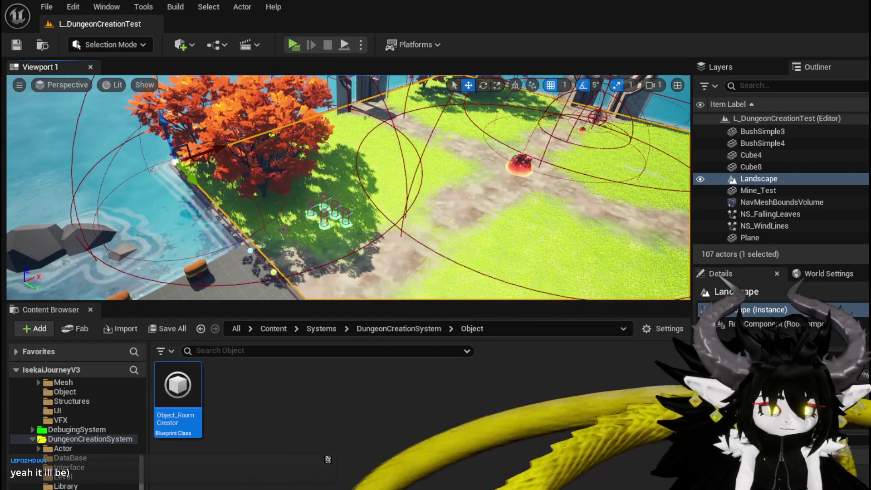
{"action": "left_click", "coordinate": [153, 13]}
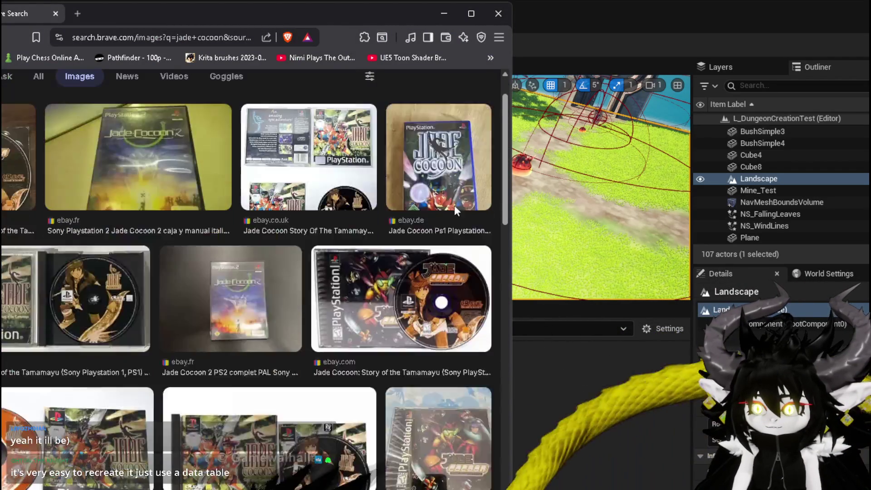
Step: Enlarge the ebay.de Jade Cocoon cover, then bring up the 'Was it Good? - Jade Cocoon' video
{"action": "left_click", "coordinate": [454, 205]}
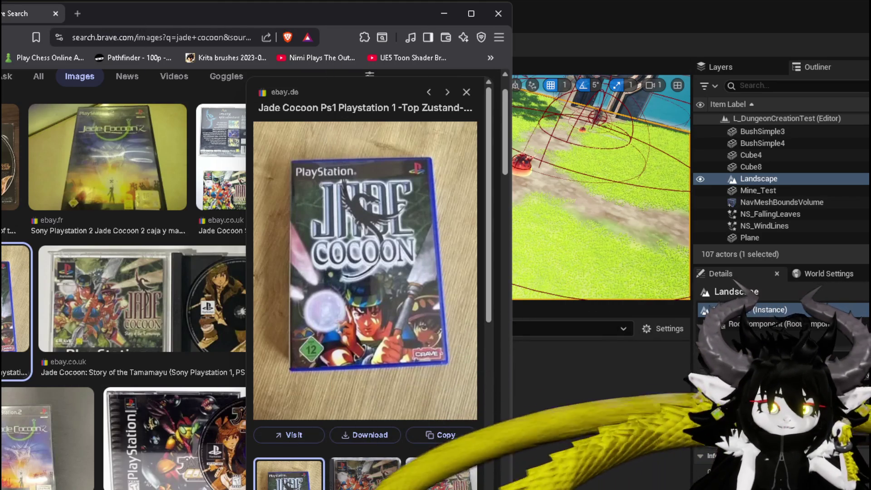
{"action": "key", "text": "alt+Tab"}
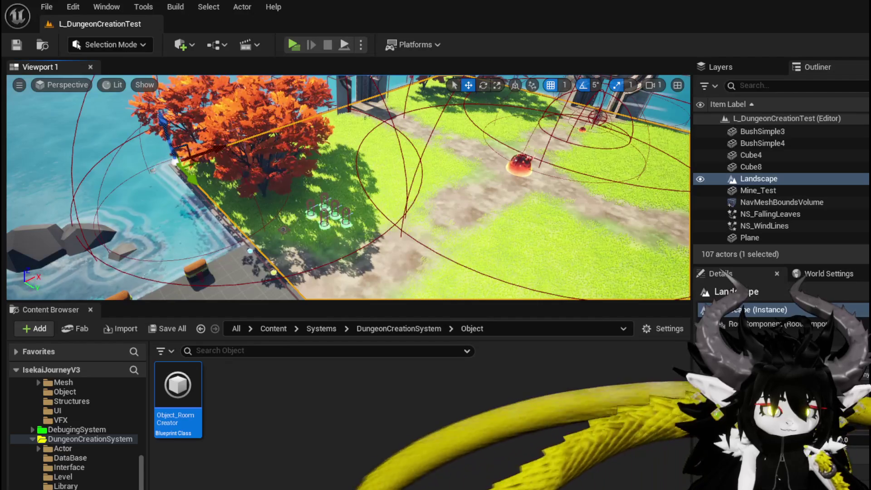
{"action": "key", "text": "alt+Tab"}
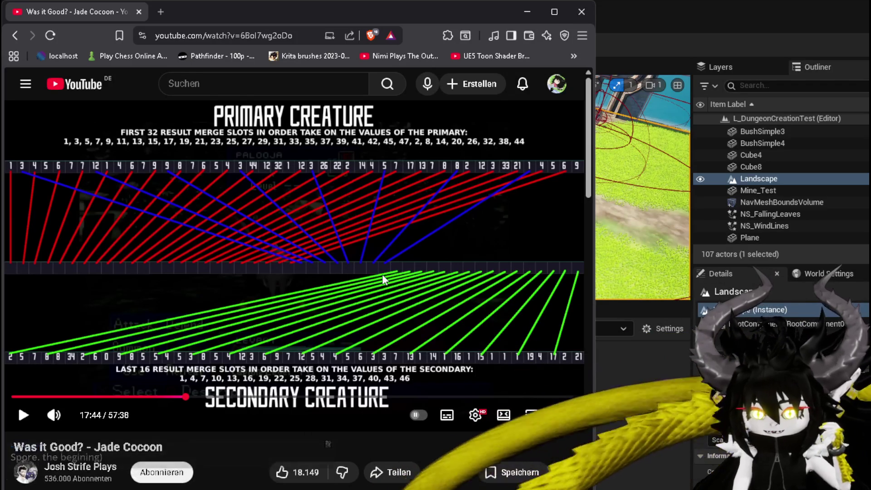
Step: Scrub the Jade Cocoon video forward to about 18:13 and let it play
{"action": "left_click", "coordinate": [146, 397]}
{"action": "left_click_drag", "start_coordinate": [146, 397], "coordinate": [204, 397]}
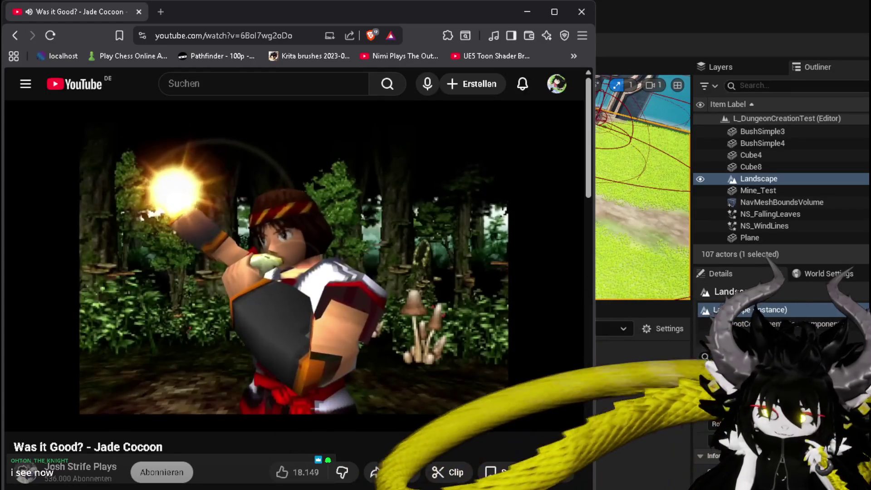
{"action": "mouse_move", "coordinate": [254, 410]}
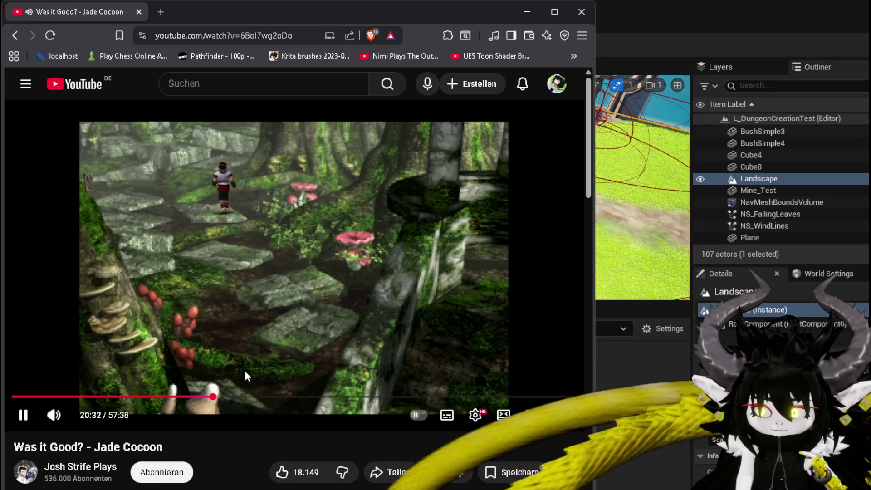
Step: Skip the video ahead to 21:57, then return to the BP_DC_Door Blueprint's event graph
{"action": "left_click", "coordinate": [222, 396]}
{"action": "left_click_drag", "start_coordinate": [223, 397], "coordinate": [238, 398]}
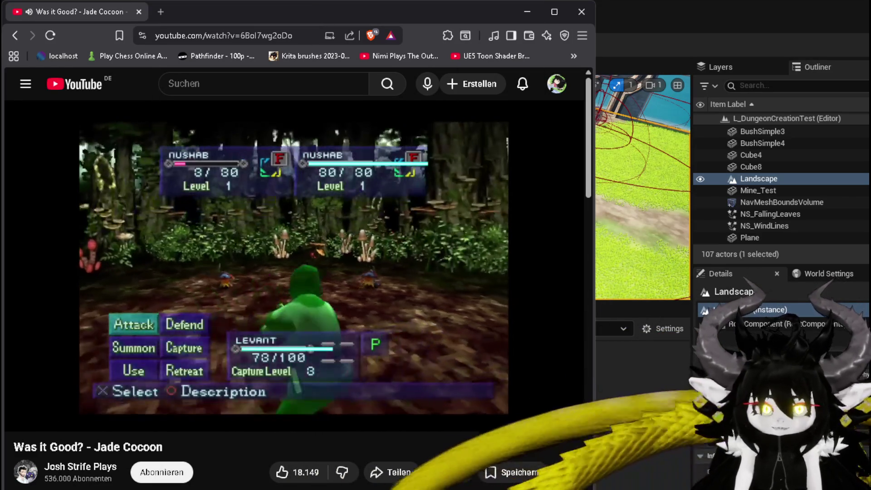
{"action": "key", "text": "alt+Tab"}
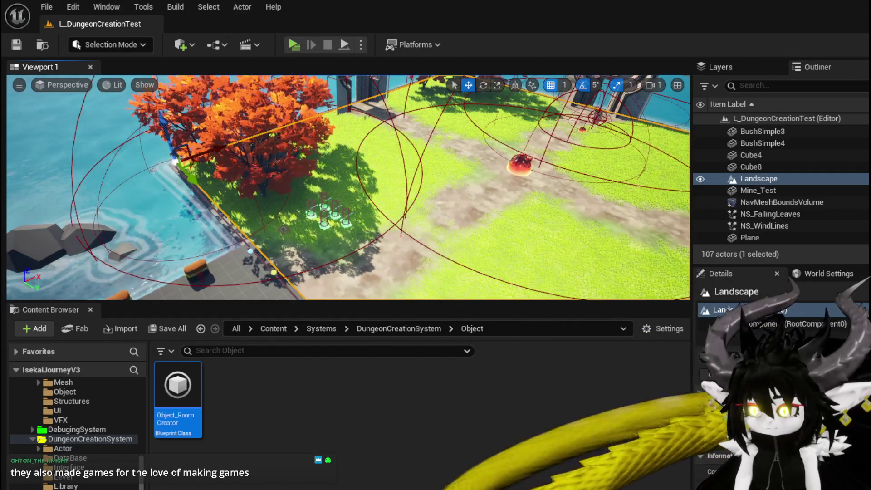
{"action": "key", "text": "alt+Tab"}
{"action": "mouse_move", "coordinate": [418, 274]}
{"action": "left_mouse_down"}
{"action": "mouse_move", "coordinate": [472, 230]}
{"action": "mouse_move", "coordinate": [353, 228]}
{"action": "left_mouse_up"}
Step: Pan and zoom the BP_DC_Door EventGraph around the SpawnRoom comment and Server_GenerateRoomIDs nodes
{"action": "scroll", "coordinate": [473, 227], "scroll_direction": "down", "scroll_amount": 1}
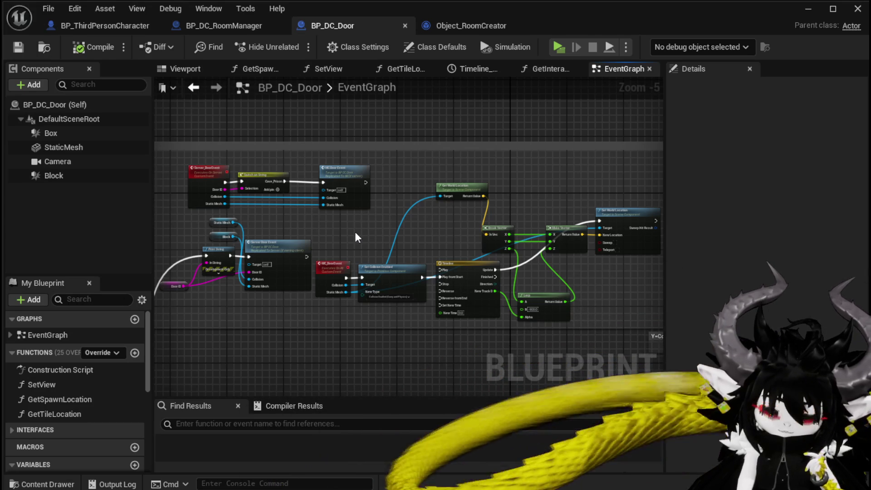
{"action": "scroll", "coordinate": [355, 236], "scroll_direction": "down", "scroll_amount": 1}
{"action": "mouse_move", "coordinate": [366, 236]}
{"action": "left_mouse_down"}
{"action": "mouse_move", "coordinate": [408, 295]}
{"action": "mouse_move", "coordinate": [403, 273]}
{"action": "mouse_move", "coordinate": [142, 158]}
{"action": "left_mouse_up"}
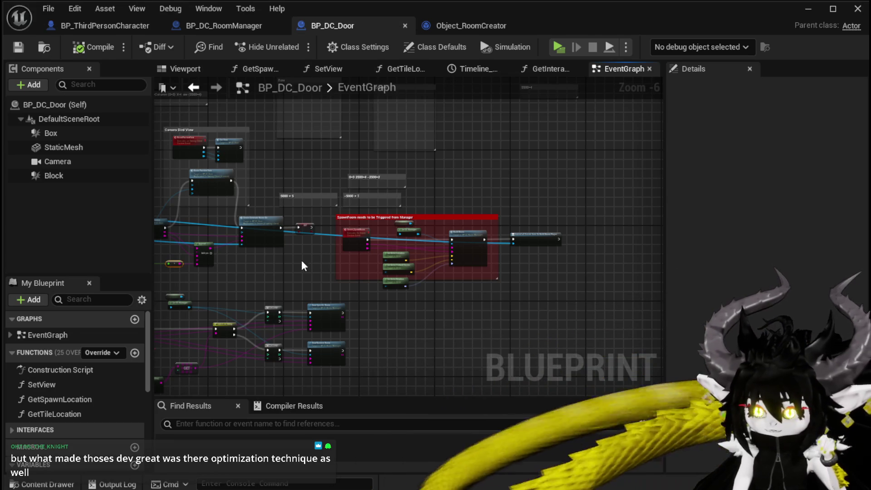
{"action": "scroll", "coordinate": [303, 265], "scroll_direction": "up", "scroll_amount": 3}
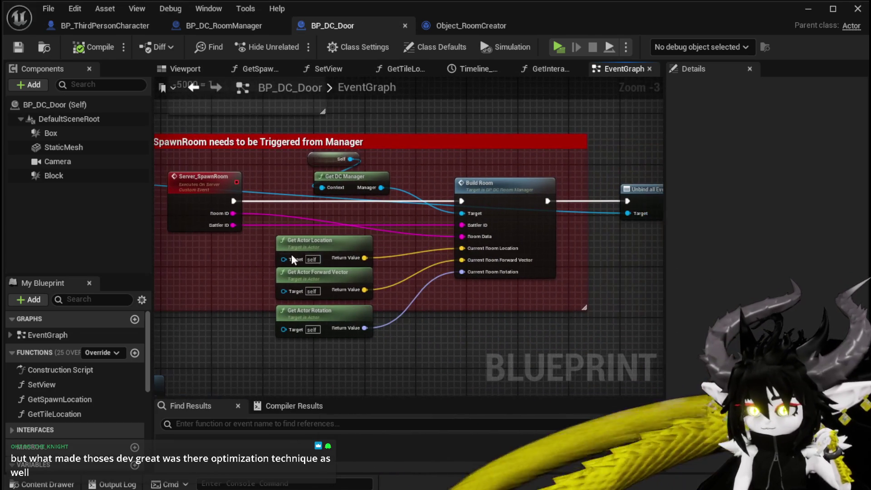
{"action": "left_click_drag", "start_coordinate": [394, 214], "coordinate": [348, 219]}
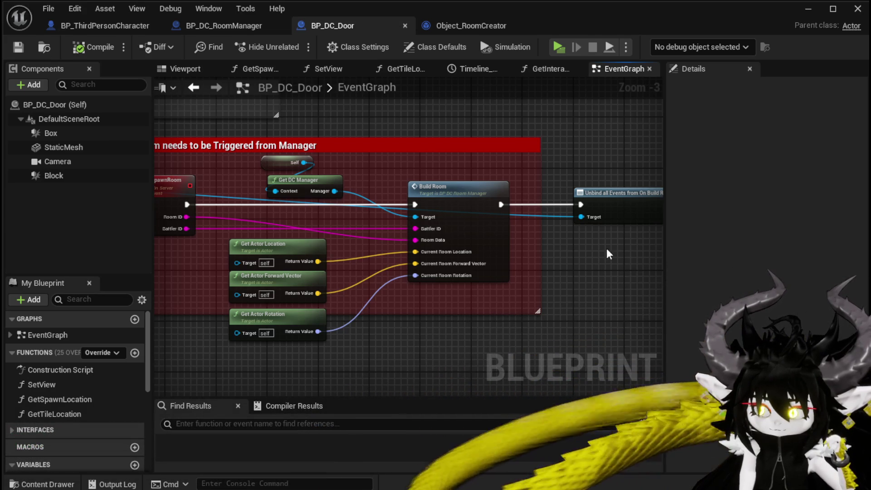
{"action": "scroll", "coordinate": [504, 241], "scroll_direction": "down", "scroll_amount": 2}
{"action": "mouse_move", "coordinate": [472, 245]}
{"action": "left_mouse_down"}
{"action": "mouse_move", "coordinate": [401, 300]}
{"action": "mouse_move", "coordinate": [516, 249]}
{"action": "mouse_move", "coordinate": [428, 208]}
{"action": "mouse_move", "coordinate": [345, 253]}
{"action": "mouse_move", "coordinate": [439, 197]}
{"action": "mouse_move", "coordinate": [480, 144]}
{"action": "left_mouse_up"}
{"action": "scroll", "coordinate": [428, 208], "scroll_direction": "up", "scroll_amount": 2}
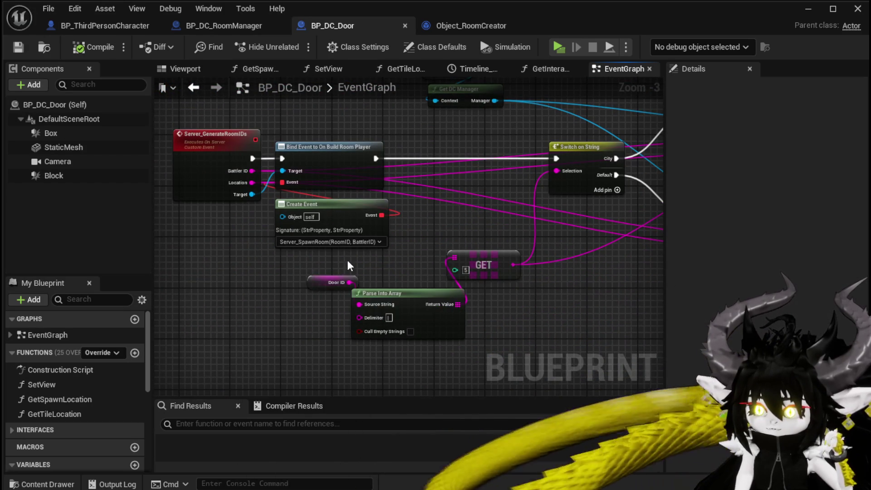
Step: Move the reroute point and the Get Actor Rotation node feeding Append into new positions
{"action": "left_click", "coordinate": [314, 280]}
{"action": "scroll", "coordinate": [313, 281], "scroll_direction": "down", "scroll_amount": 2}
{"action": "left_click_drag", "start_coordinate": [313, 281], "coordinate": [343, 297]}
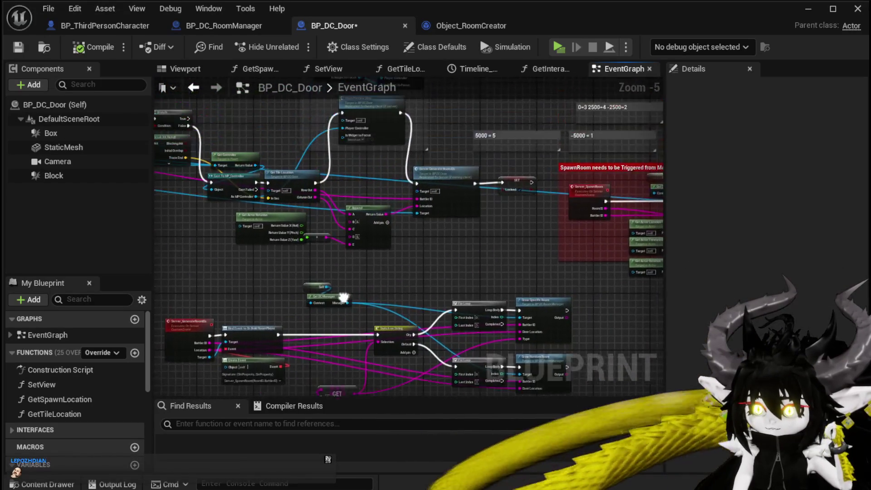
{"action": "scroll", "coordinate": [343, 298], "scroll_direction": "up", "scroll_amount": 3}
{"action": "mouse_move", "coordinate": [311, 263]}
{"action": "left_mouse_down"}
{"action": "mouse_move", "coordinate": [311, 287]}
{"action": "mouse_move", "coordinate": [365, 249]}
{"action": "left_mouse_up"}
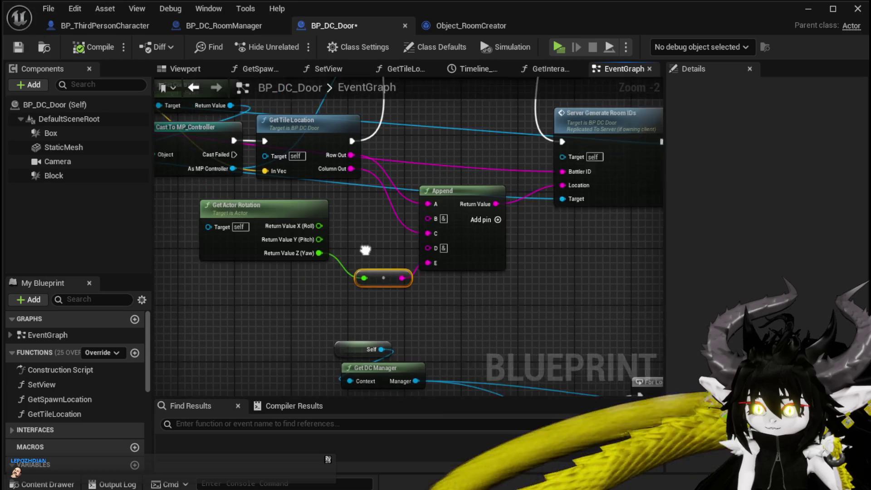
{"action": "left_click_drag", "start_coordinate": [310, 206], "coordinate": [303, 227]}
Step: Pan across to Server Generate Room IDs, the SpawnRoom comment, and the Build Room and Draw Room nodes
{"action": "left_click_drag", "start_coordinate": [356, 232], "coordinate": [320, 259]}
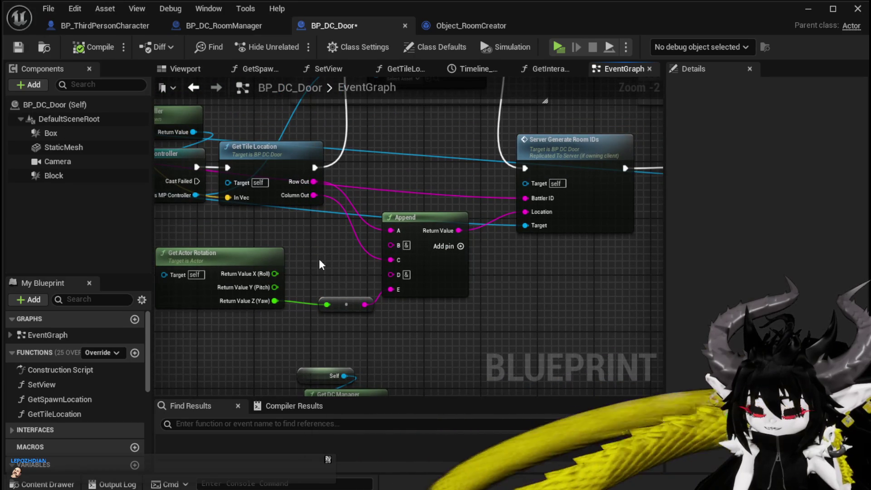
{"action": "mouse_move", "coordinate": [319, 257]}
{"action": "left_mouse_down"}
{"action": "mouse_move", "coordinate": [276, 262]}
{"action": "mouse_move", "coordinate": [367, 295]}
{"action": "mouse_move", "coordinate": [424, 282]}
{"action": "mouse_move", "coordinate": [401, 216]}
{"action": "mouse_move", "coordinate": [375, 267]}
{"action": "left_mouse_up"}
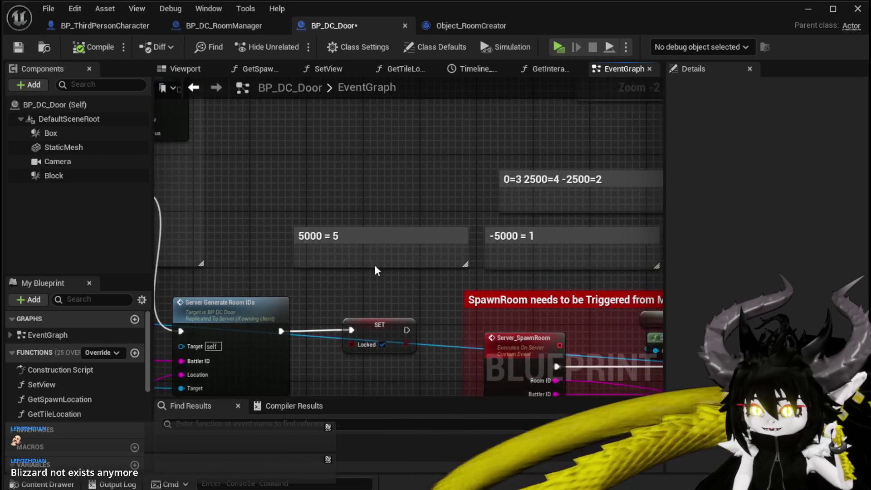
{"action": "scroll", "coordinate": [375, 269], "scroll_direction": "down", "scroll_amount": 2}
{"action": "mouse_move", "coordinate": [382, 235]}
{"action": "left_mouse_down"}
{"action": "mouse_move", "coordinate": [266, 301]}
{"action": "mouse_move", "coordinate": [325, 317]}
{"action": "mouse_move", "coordinate": [321, 298]}
{"action": "mouse_move", "coordinate": [592, 184]}
{"action": "left_mouse_up"}
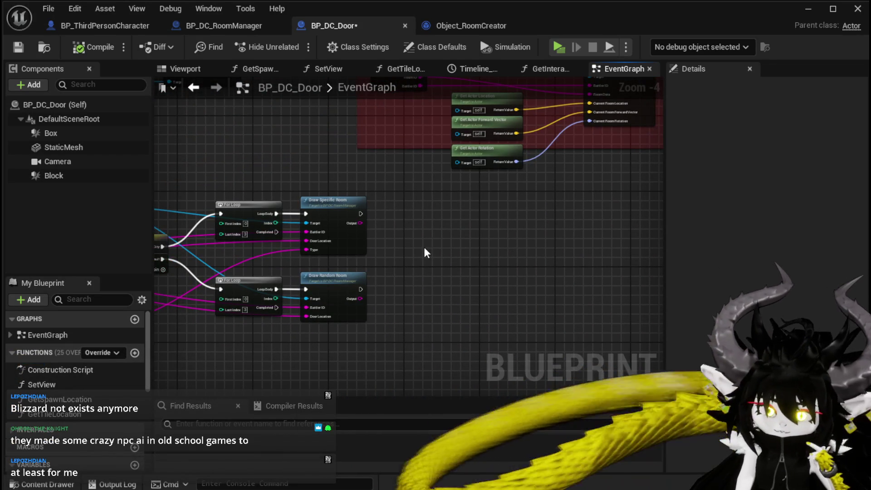
Step: Save BP_DC_Door from the Blueprint editor toolbar
{"action": "left_click", "coordinate": [18, 45]}
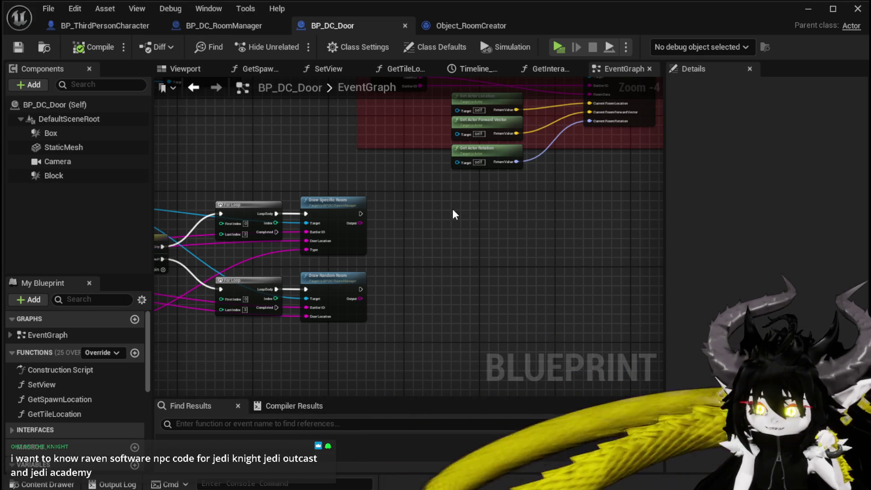
Step: Stretch the red SpawnRoom comment's right edge outward to enclose the Build Room chain
{"action": "scroll", "coordinate": [453, 209], "scroll_direction": "down", "scroll_amount": 1}
{"action": "mouse_move", "coordinate": [437, 200]}
{"action": "left_mouse_down"}
{"action": "mouse_move", "coordinate": [402, 249]}
{"action": "mouse_move", "coordinate": [355, 266]}
{"action": "mouse_move", "coordinate": [309, 268]}
{"action": "left_mouse_up"}
{"action": "left_click_drag", "start_coordinate": [497, 195], "coordinate": [596, 195]}
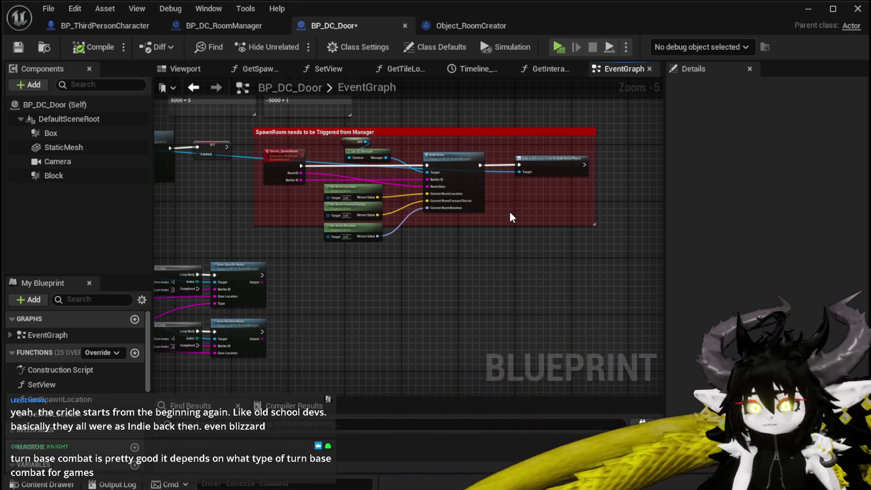
{"action": "mouse_move", "coordinate": [411, 285]}
{"action": "left_mouse_down"}
{"action": "mouse_move", "coordinate": [581, 261]}
{"action": "mouse_move", "coordinate": [511, 260]}
{"action": "left_mouse_up"}
Step: Review the Camera Bird View and SpawnRoom sections of the graph, then save BP_DC_Door
{"action": "left_click_drag", "start_coordinate": [166, 222], "coordinate": [412, 207]}
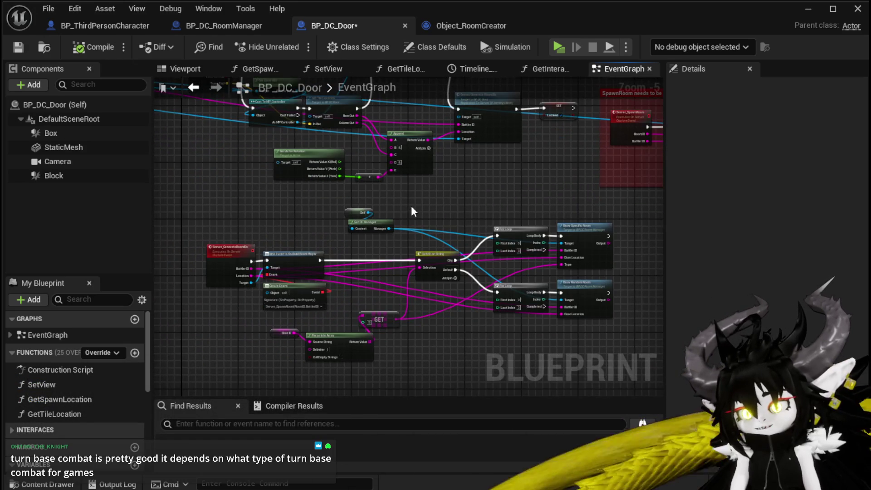
{"action": "scroll", "coordinate": [268, 196], "scroll_direction": "down", "scroll_amount": 2}
{"action": "mouse_move", "coordinate": [317, 284]}
{"action": "left_mouse_down"}
{"action": "mouse_move", "coordinate": [466, 288]}
{"action": "mouse_move", "coordinate": [384, 285]}
{"action": "mouse_move", "coordinate": [347, 186]}
{"action": "left_mouse_up"}
{"action": "scroll", "coordinate": [346, 186], "scroll_direction": "up", "scroll_amount": 4}
{"action": "mouse_move", "coordinate": [396, 219]}
{"action": "left_mouse_down"}
{"action": "mouse_move", "coordinate": [351, 182]}
{"action": "mouse_move", "coordinate": [217, 184]}
{"action": "left_mouse_up"}
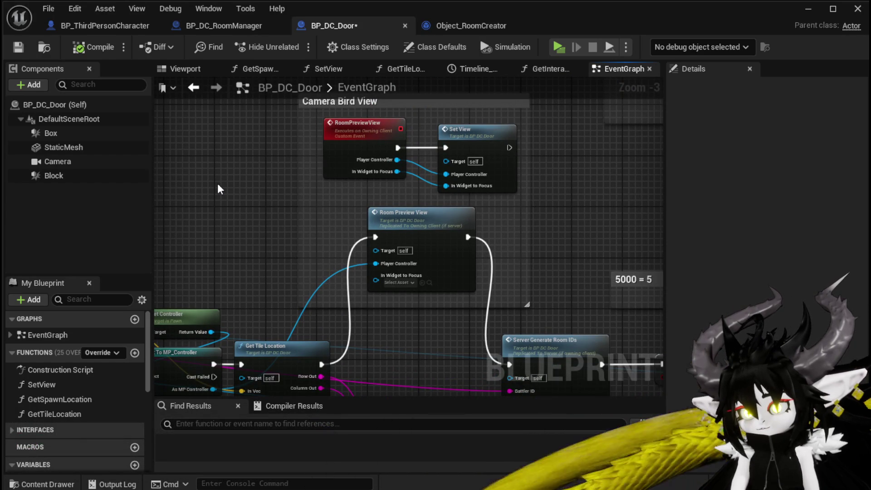
{"action": "scroll", "coordinate": [217, 186], "scroll_direction": "down", "scroll_amount": 2}
{"action": "mouse_move", "coordinate": [218, 186]}
{"action": "left_mouse_down"}
{"action": "mouse_move", "coordinate": [280, 272]}
{"action": "mouse_move", "coordinate": [322, 304]}
{"action": "left_mouse_up"}
{"action": "left_click", "coordinate": [18, 49]}
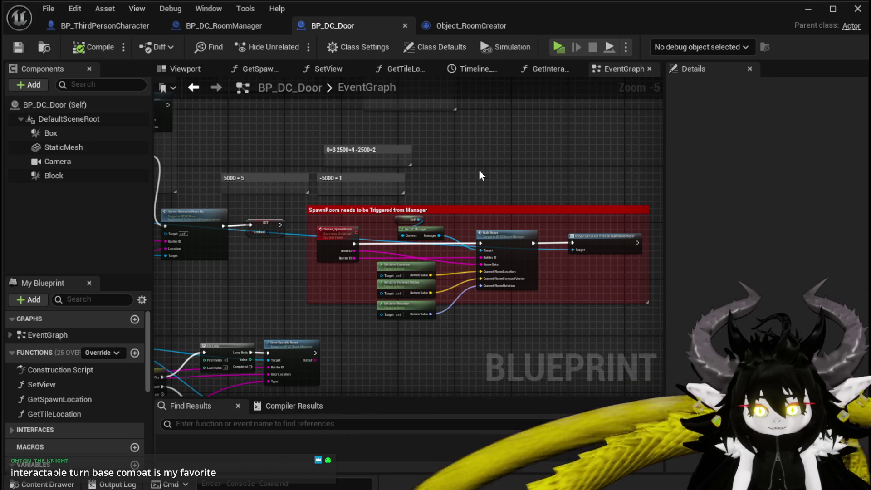
Step: Pan to the loop and Switch on String nodes, then switch to the Object_RoomCreator Blueprint
{"action": "mouse_move", "coordinate": [479, 171]}
{"action": "left_mouse_down"}
{"action": "mouse_move", "coordinate": [405, 163]}
{"action": "mouse_move", "coordinate": [399, 266]}
{"action": "left_mouse_up"}
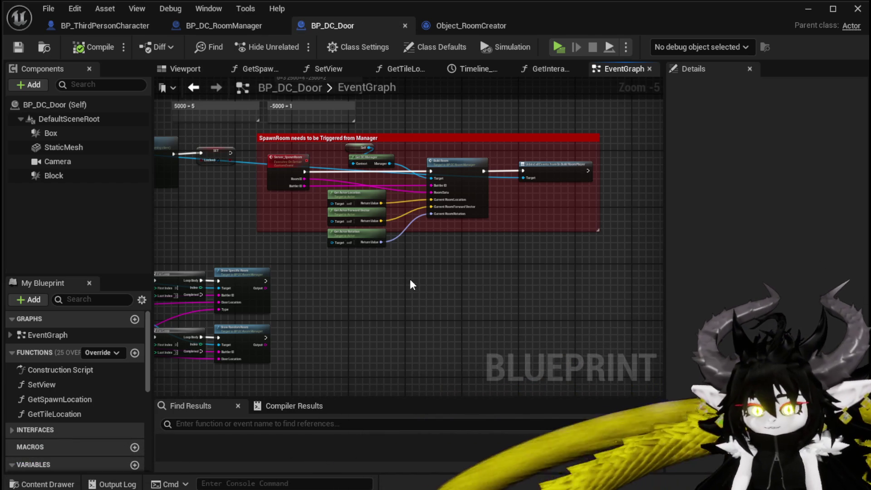
{"action": "mouse_move", "coordinate": [405, 293]}
{"action": "left_mouse_down"}
{"action": "mouse_move", "coordinate": [327, 228]}
{"action": "mouse_move", "coordinate": [478, 215]}
{"action": "mouse_move", "coordinate": [433, 206]}
{"action": "left_mouse_up"}
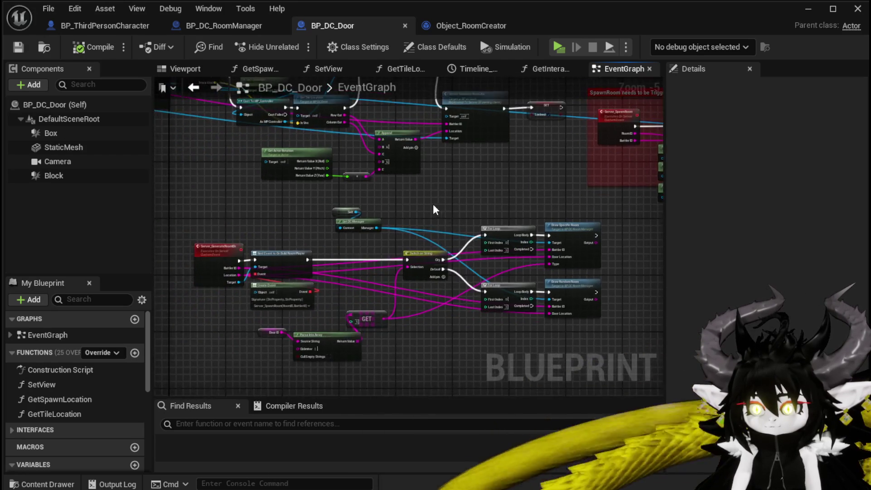
{"action": "left_click", "coordinate": [443, 27]}
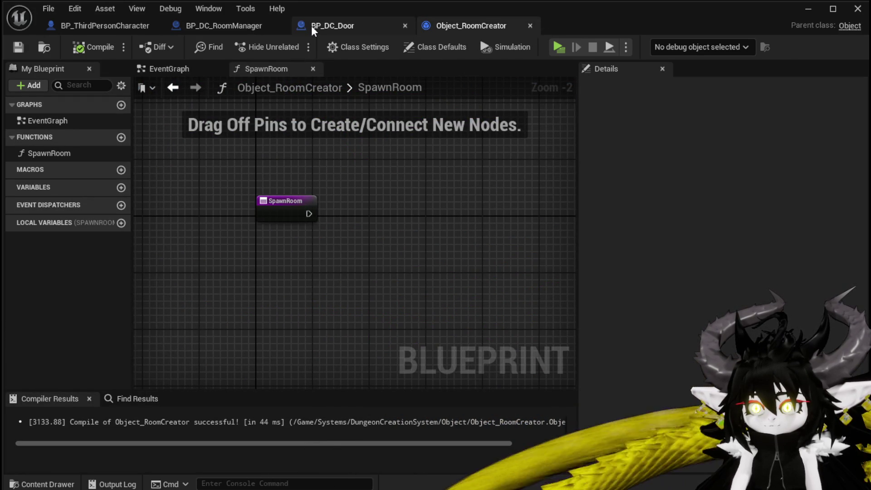
Step: Minimize the Blueprint editor and show the BP_DC blueprints in the DungeonCreationSystem Actor folder
{"action": "left_click", "coordinate": [808, 8]}
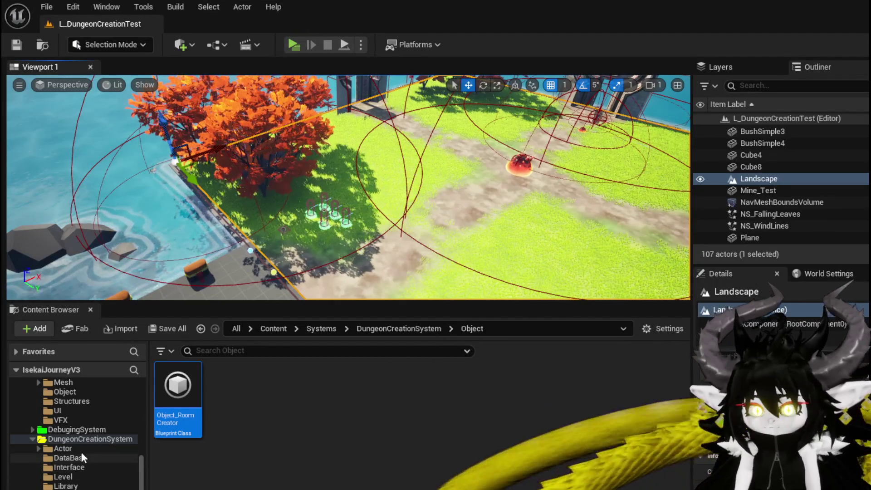
{"action": "left_click", "coordinate": [81, 449]}
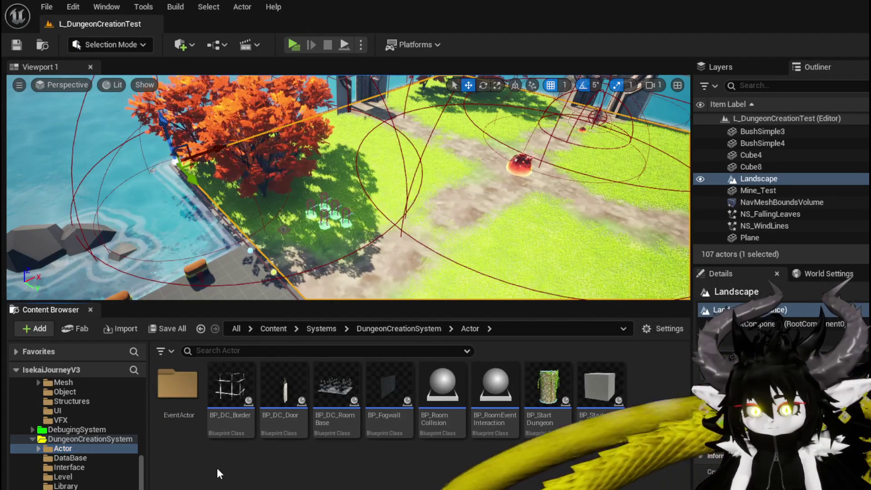
Step: Open BP_DC_RoomBase and zoom its EventGraph onto the spawn event nodes
{"action": "double_click", "coordinate": [321, 406]}
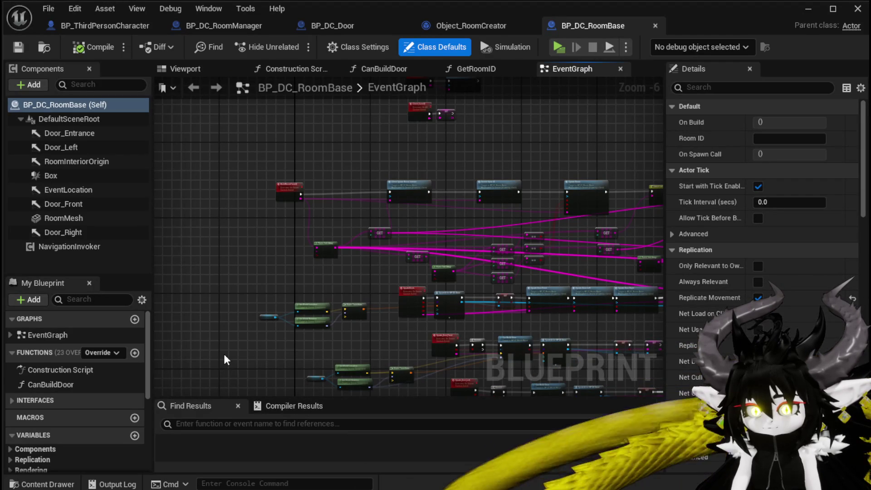
{"action": "scroll", "coordinate": [329, 265], "scroll_direction": "down", "scroll_amount": 4}
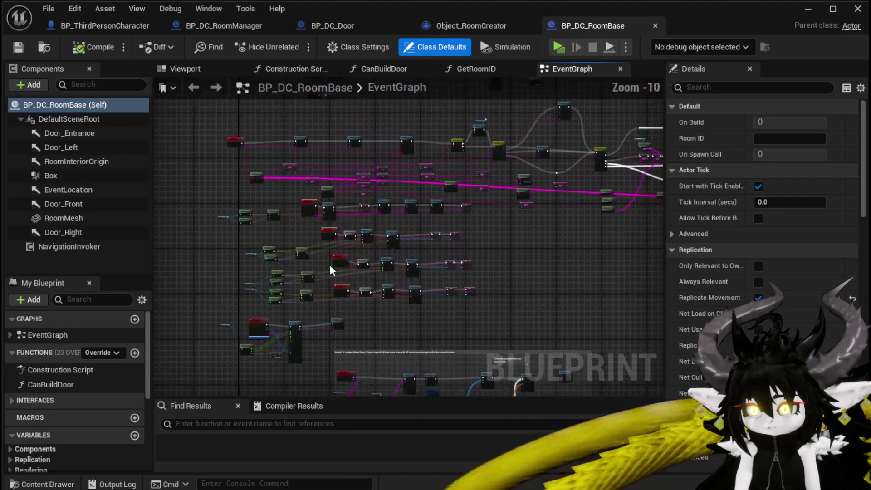
{"action": "scroll", "coordinate": [285, 220], "scroll_direction": "down", "scroll_amount": 2}
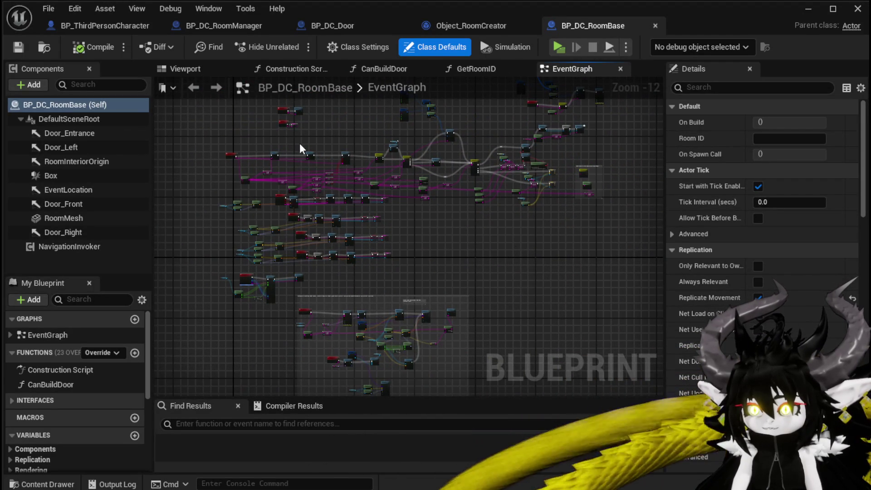
{"action": "left_click_drag", "start_coordinate": [472, 317], "coordinate": [458, 181]}
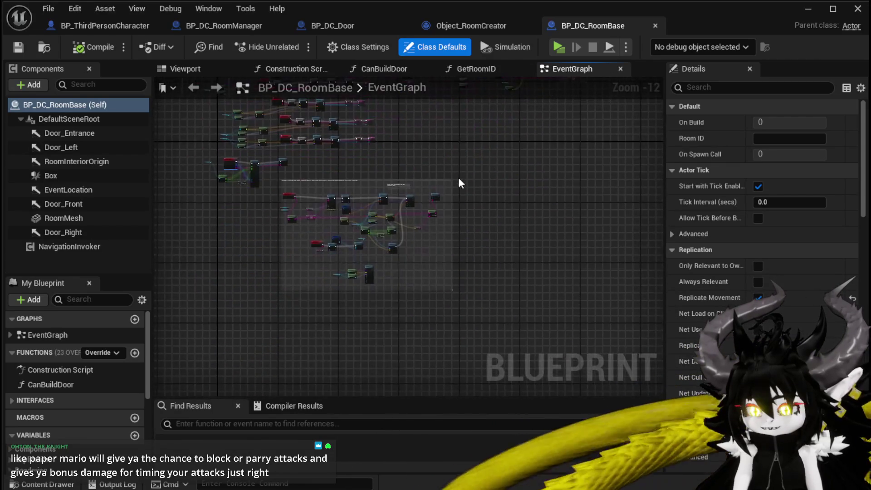
{"action": "scroll", "coordinate": [293, 223], "scroll_direction": "up", "scroll_amount": 8}
{"action": "left_click_drag", "start_coordinate": [473, 325], "coordinate": [459, 306]}
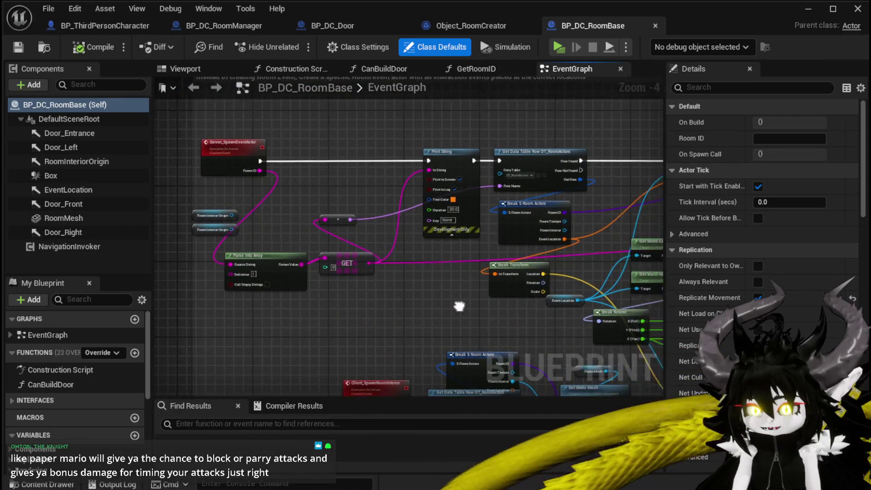
Step: Pan the EventGraph to the SpawnActor BP Enemy Actor and Server Build Enemy nodes
{"action": "scroll", "coordinate": [360, 252], "scroll_direction": "down", "scroll_amount": 3}
{"action": "mouse_move", "coordinate": [451, 227]}
{"action": "left_mouse_down"}
{"action": "mouse_move", "coordinate": [477, 260]}
{"action": "mouse_move", "coordinate": [296, 250]}
{"action": "left_mouse_up"}
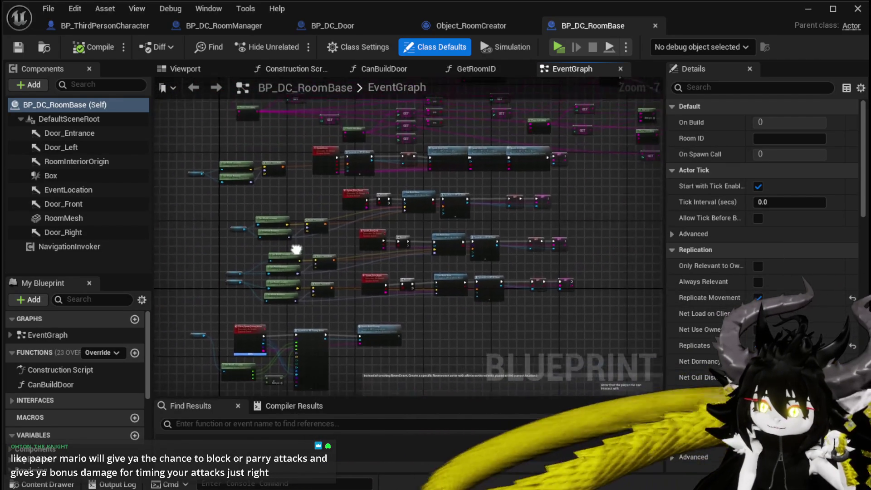
{"action": "scroll", "coordinate": [462, 214], "scroll_direction": "up", "scroll_amount": 4}
{"action": "scroll", "coordinate": [462, 214], "scroll_direction": "down", "scroll_amount": 6}
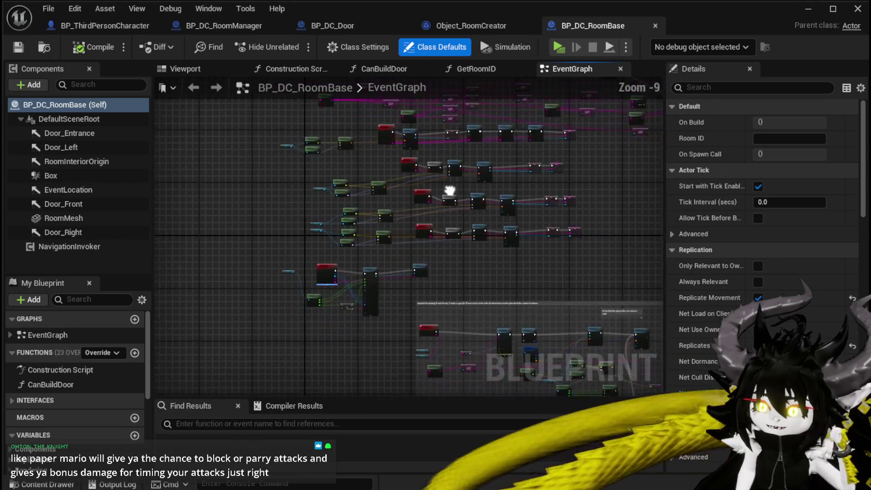
{"action": "scroll", "coordinate": [291, 272], "scroll_direction": "up", "scroll_amount": 7}
{"action": "left_click_drag", "start_coordinate": [294, 273], "coordinate": [227, 266]}
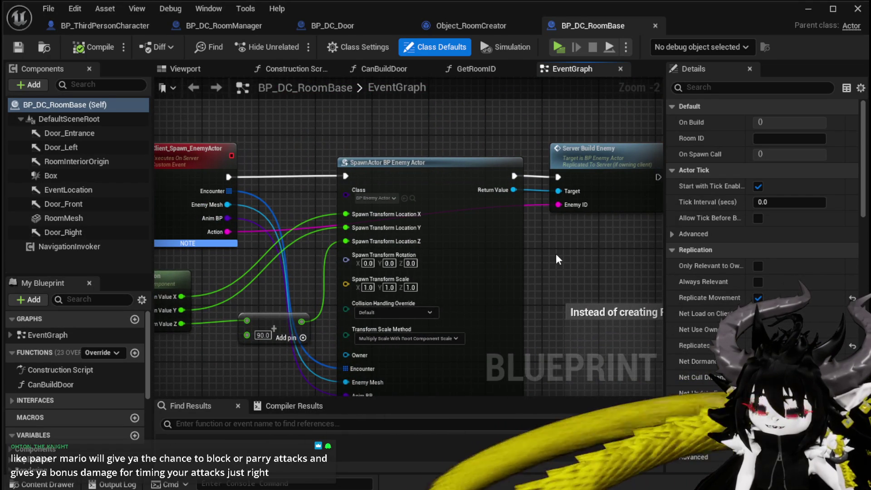
{"action": "scroll", "coordinate": [554, 253], "scroll_direction": "down", "scroll_amount": 3}
{"action": "mouse_move", "coordinate": [554, 252]}
{"action": "left_mouse_down"}
{"action": "mouse_move", "coordinate": [415, 254]}
{"action": "mouse_move", "coordinate": [470, 253]}
{"action": "left_mouse_up"}
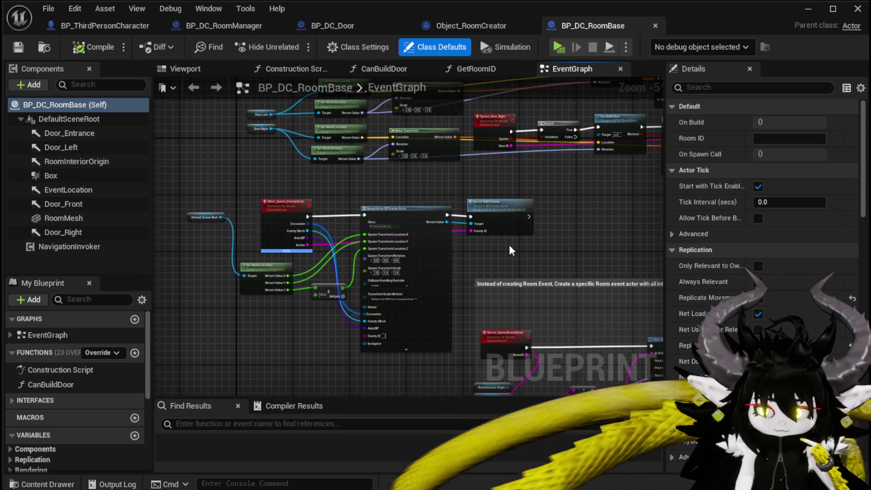
{"action": "scroll", "coordinate": [509, 245], "scroll_direction": "down", "scroll_amount": 2}
{"action": "mouse_move", "coordinate": [394, 264]}
{"action": "left_mouse_down"}
{"action": "mouse_move", "coordinate": [412, 296]}
{"action": "mouse_move", "coordinate": [428, 278]}
{"action": "mouse_move", "coordinate": [369, 282]}
{"action": "mouse_move", "coordinate": [393, 291]}
{"action": "mouse_move", "coordinate": [398, 304]}
{"action": "left_mouse_up"}
{"action": "scroll", "coordinate": [385, 276], "scroll_direction": "up", "scroll_amount": 1}
{"action": "scroll", "coordinate": [399, 306], "scroll_direction": "up", "scroll_amount": 3}
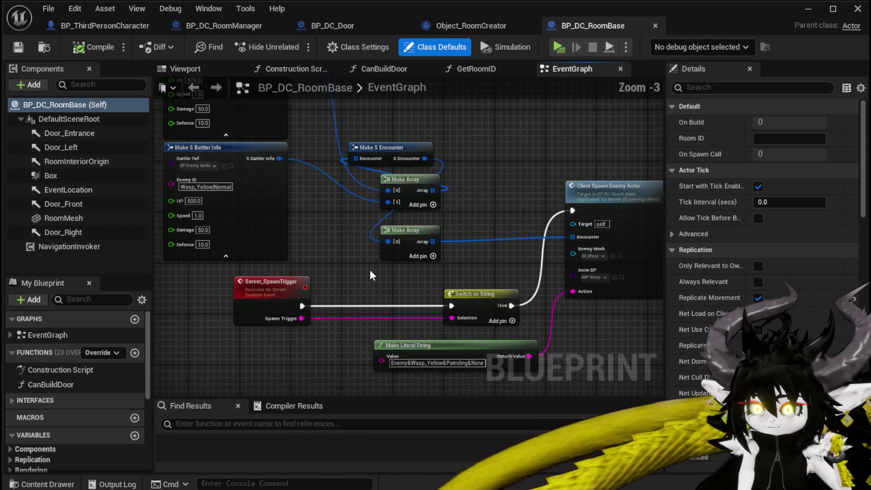
{"action": "scroll", "coordinate": [369, 269], "scroll_direction": "down", "scroll_amount": 1}
{"action": "mouse_move", "coordinate": [370, 269]}
{"action": "left_mouse_down"}
{"action": "mouse_move", "coordinate": [356, 301]}
{"action": "mouse_move", "coordinate": [347, 298]}
{"action": "left_mouse_up"}
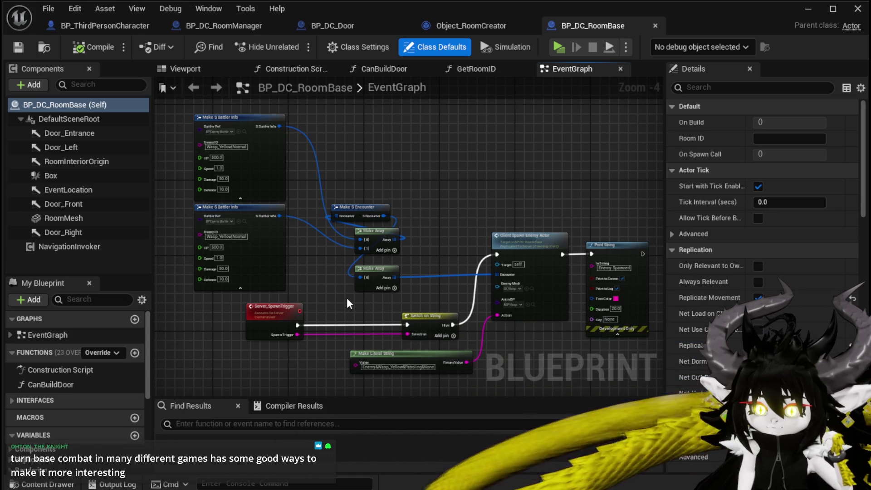
{"action": "left_click_drag", "start_coordinate": [475, 264], "coordinate": [368, 247]}
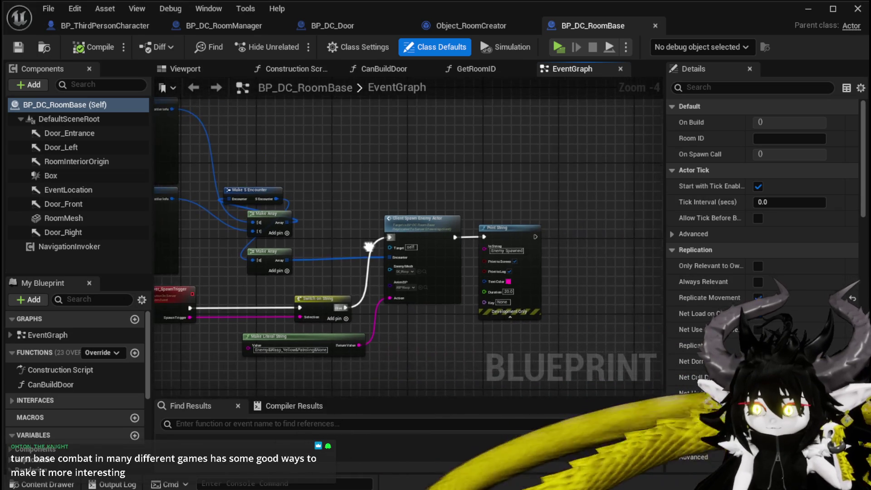
{"action": "scroll", "coordinate": [426, 322], "scroll_direction": "up", "scroll_amount": 3}
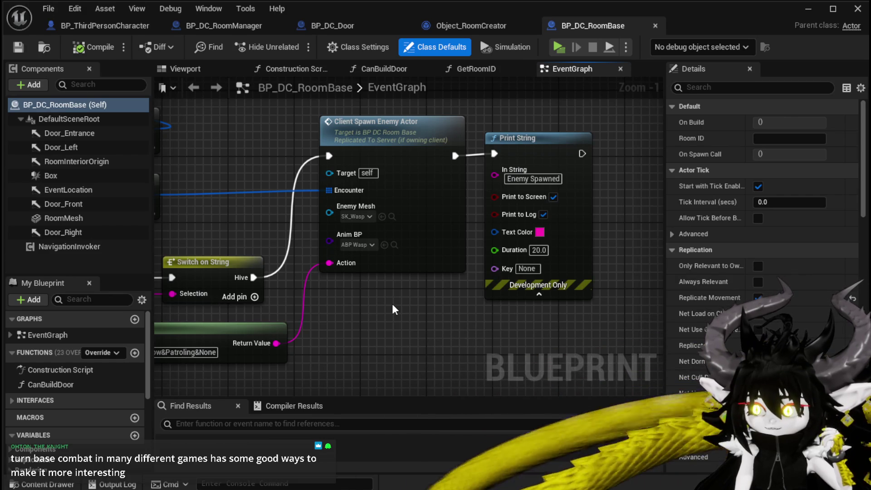
{"action": "scroll", "coordinate": [408, 306], "scroll_direction": "down", "scroll_amount": 1}
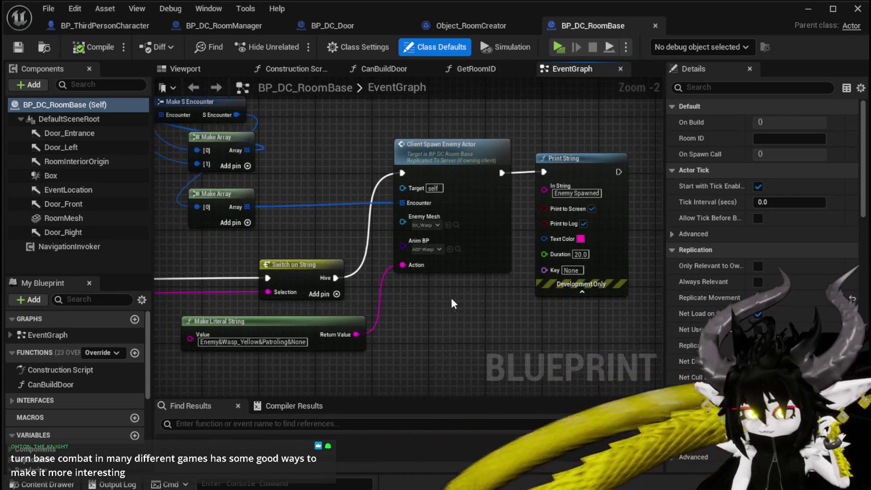
{"action": "scroll", "coordinate": [451, 297], "scroll_direction": "down", "scroll_amount": 2}
{"action": "mouse_move", "coordinate": [273, 250]}
{"action": "left_mouse_down"}
{"action": "mouse_move", "coordinate": [377, 222]}
{"action": "mouse_move", "coordinate": [323, 237]}
{"action": "left_mouse_up"}
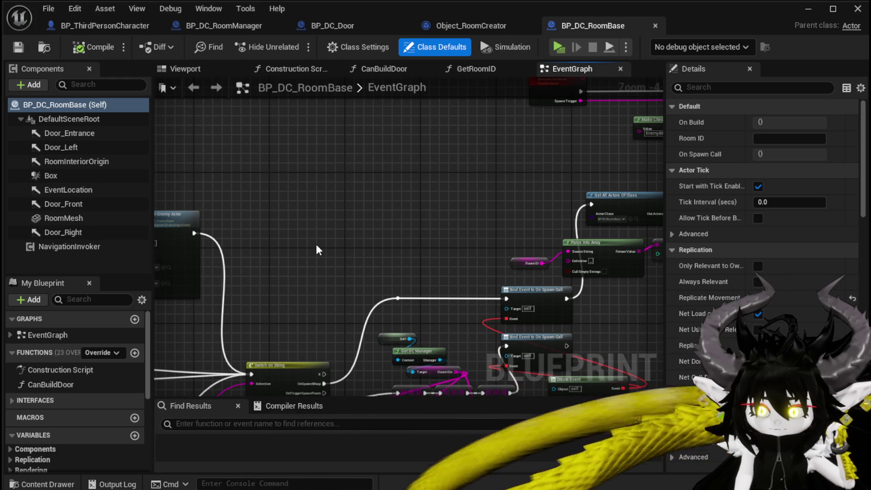
{"action": "scroll", "coordinate": [316, 250], "scroll_direction": "down", "scroll_amount": 3}
{"action": "scroll", "coordinate": [439, 249], "scroll_direction": "up", "scroll_amount": 2}
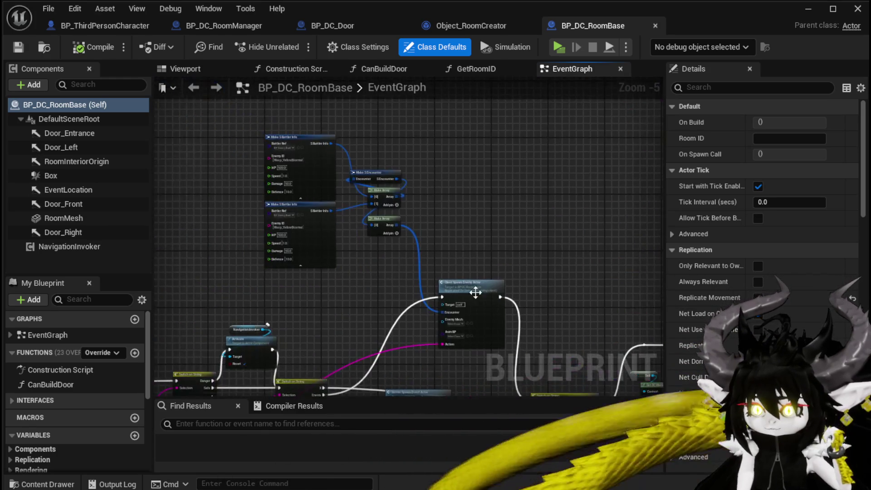
{"action": "scroll", "coordinate": [476, 292], "scroll_direction": "up", "scroll_amount": 2}
{"action": "mouse_move", "coordinate": [460, 246]}
{"action": "left_mouse_down"}
{"action": "mouse_move", "coordinate": [327, 226]}
{"action": "mouse_move", "coordinate": [374, 207]}
{"action": "mouse_move", "coordinate": [395, 209]}
{"action": "left_mouse_up"}
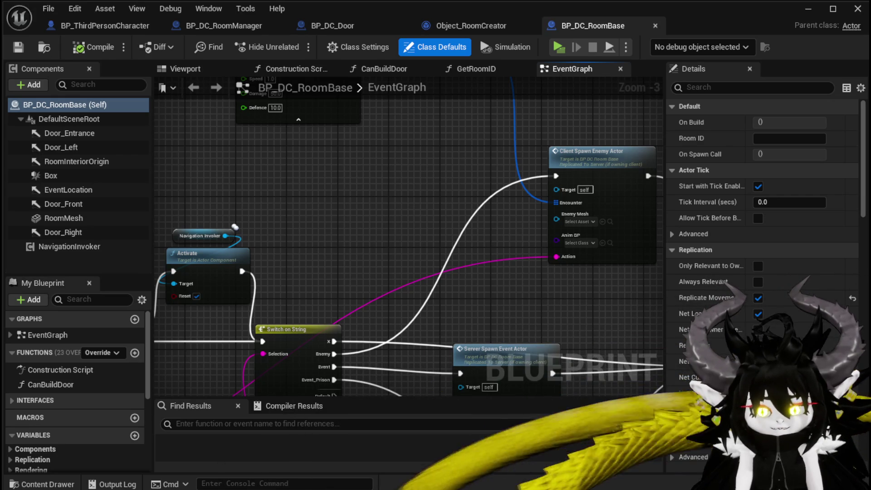
{"action": "left_click_drag", "start_coordinate": [324, 190], "coordinate": [239, 218]}
{"action": "mouse_move", "coordinate": [335, 196]}
{"action": "left_mouse_down"}
{"action": "mouse_move", "coordinate": [298, 230]}
{"action": "mouse_move", "coordinate": [230, 208]}
{"action": "mouse_move", "coordinate": [229, 247]}
{"action": "mouse_move", "coordinate": [379, 177]}
{"action": "mouse_move", "coordinate": [453, 227]}
{"action": "mouse_move", "coordinate": [492, 200]}
{"action": "mouse_move", "coordinate": [463, 212]}
{"action": "mouse_move", "coordinate": [459, 175]}
{"action": "mouse_move", "coordinate": [514, 249]}
{"action": "left_mouse_up"}
{"action": "scroll", "coordinate": [462, 212], "scroll_direction": "up", "scroll_amount": 2}
{"action": "scroll", "coordinate": [458, 175], "scroll_direction": "down", "scroll_amount": 2}
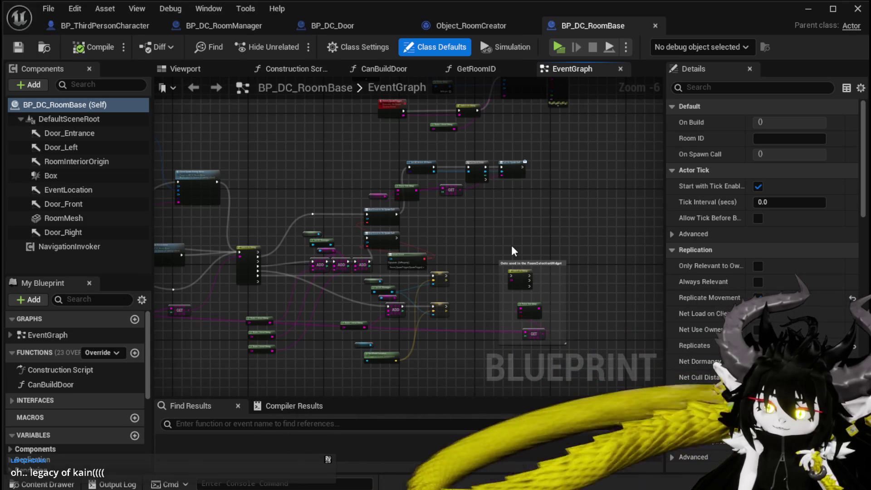
{"action": "left_click_drag", "start_coordinate": [511, 247], "coordinate": [468, 248]}
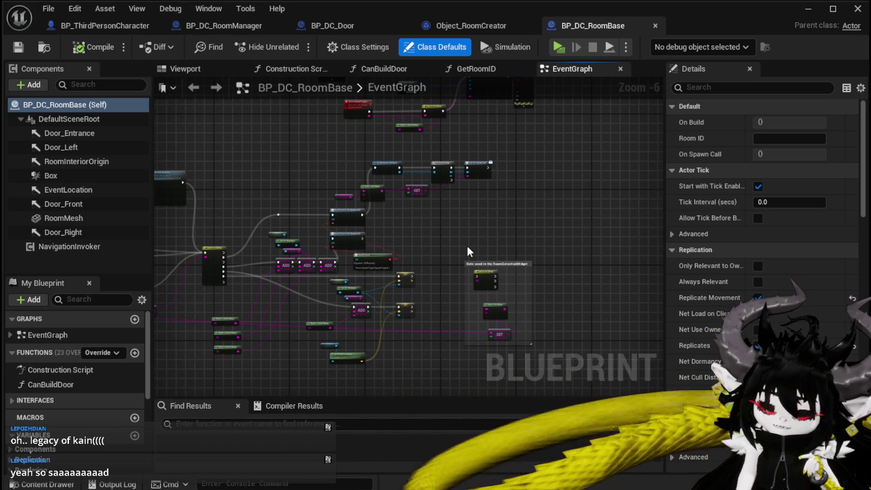
{"action": "left_click_drag", "start_coordinate": [468, 248], "coordinate": [658, 268]}
{"action": "mouse_move", "coordinate": [336, 202]}
{"action": "left_mouse_down"}
{"action": "mouse_move", "coordinate": [361, 183]}
{"action": "mouse_move", "coordinate": [521, 177]}
{"action": "mouse_move", "coordinate": [399, 180]}
{"action": "left_mouse_up"}
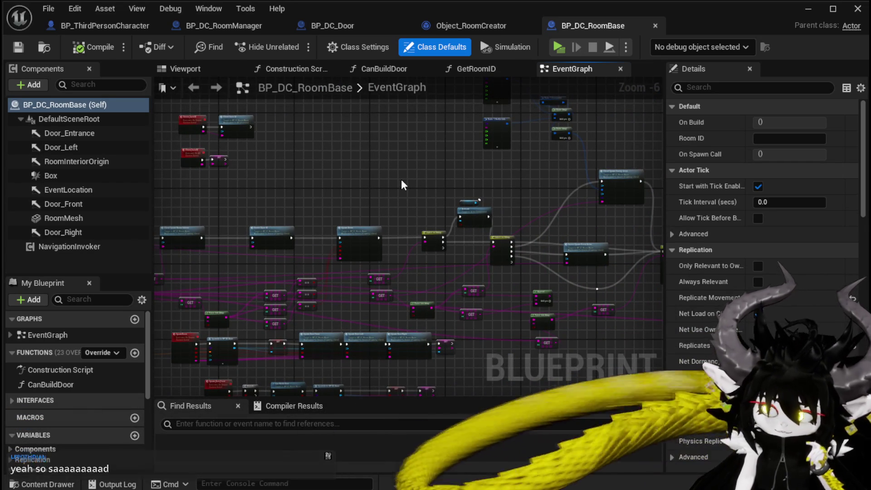
{"action": "left_click_drag", "start_coordinate": [401, 179], "coordinate": [323, 195]}
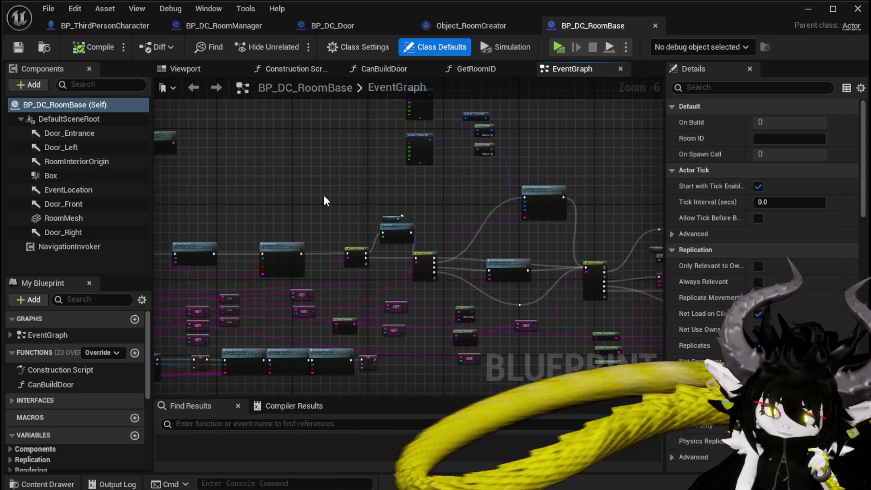
{"action": "left_click_drag", "start_coordinate": [323, 195], "coordinate": [408, 189]}
{"action": "scroll", "coordinate": [410, 188], "scroll_direction": "down", "scroll_amount": 1}
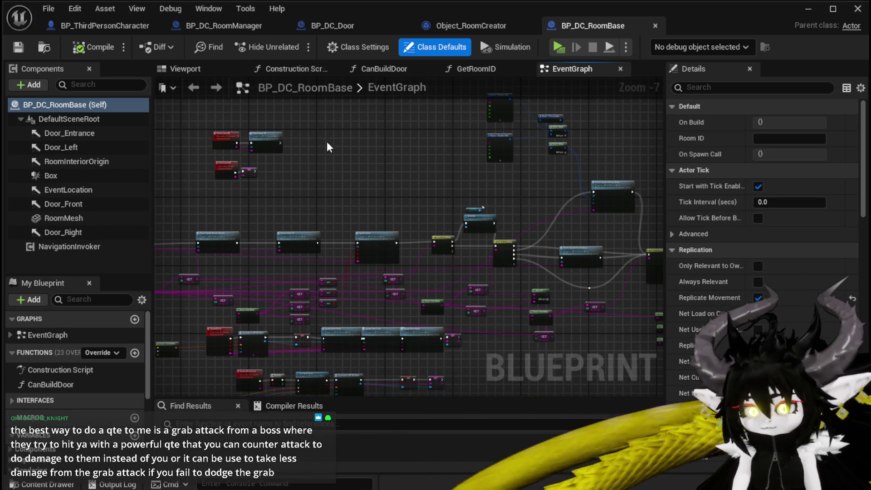
{"action": "mouse_move", "coordinate": [377, 140]}
{"action": "left_mouse_down"}
{"action": "mouse_move", "coordinate": [347, 155]}
{"action": "mouse_move", "coordinate": [356, 160]}
{"action": "mouse_move", "coordinate": [359, 150]}
{"action": "left_mouse_up"}
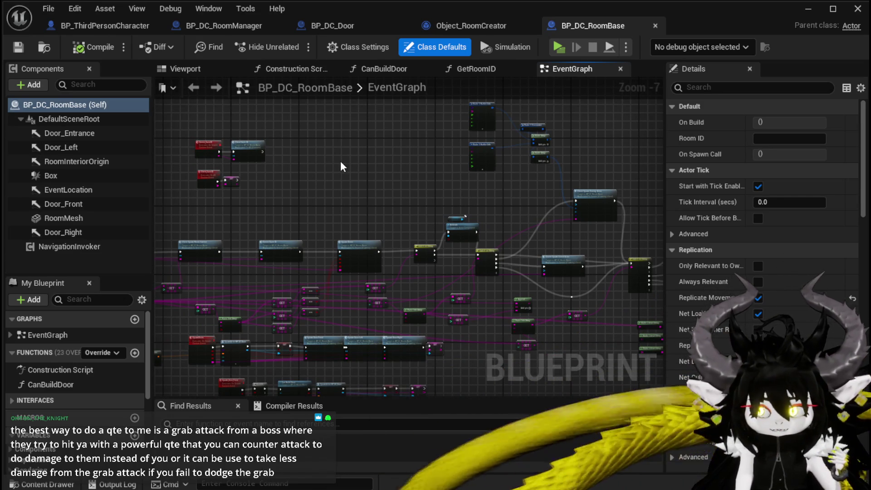
{"action": "left_click_drag", "start_coordinate": [340, 163], "coordinate": [352, 160]}
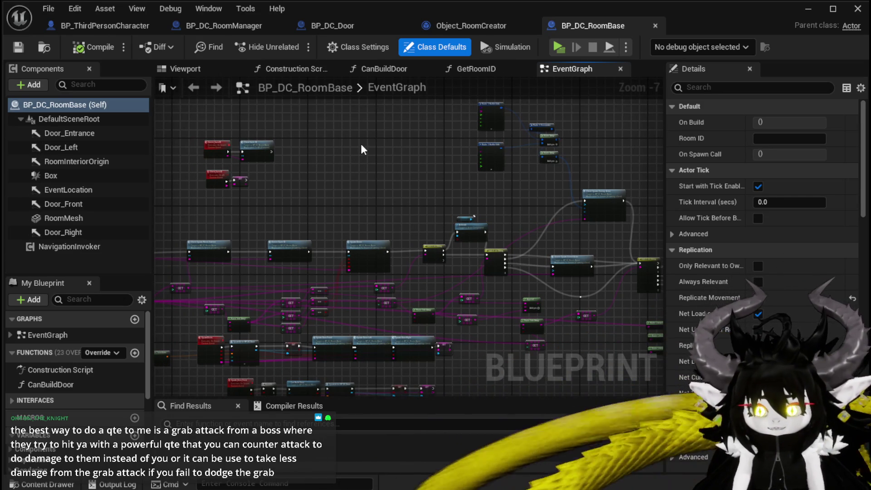
{"action": "scroll", "coordinate": [433, 157], "scroll_direction": "down", "scroll_amount": 2}
{"action": "mouse_move", "coordinate": [550, 183]}
{"action": "left_mouse_down"}
{"action": "mouse_move", "coordinate": [342, 190]}
{"action": "mouse_move", "coordinate": [354, 181]}
{"action": "left_mouse_up"}
{"action": "mouse_move", "coordinate": [332, 150]}
{"action": "left_mouse_down"}
{"action": "mouse_move", "coordinate": [322, 166]}
{"action": "mouse_move", "coordinate": [382, 213]}
{"action": "mouse_move", "coordinate": [488, 190]}
{"action": "mouse_move", "coordinate": [461, 171]}
{"action": "mouse_move", "coordinate": [571, 196]}
{"action": "mouse_move", "coordinate": [483, 200]}
{"action": "left_mouse_up"}
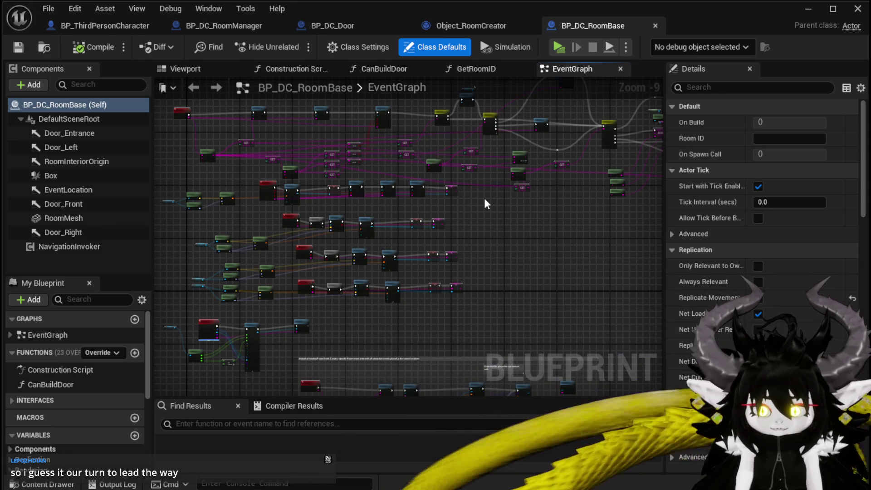
{"action": "left_click_drag", "start_coordinate": [542, 188], "coordinate": [517, 217]}
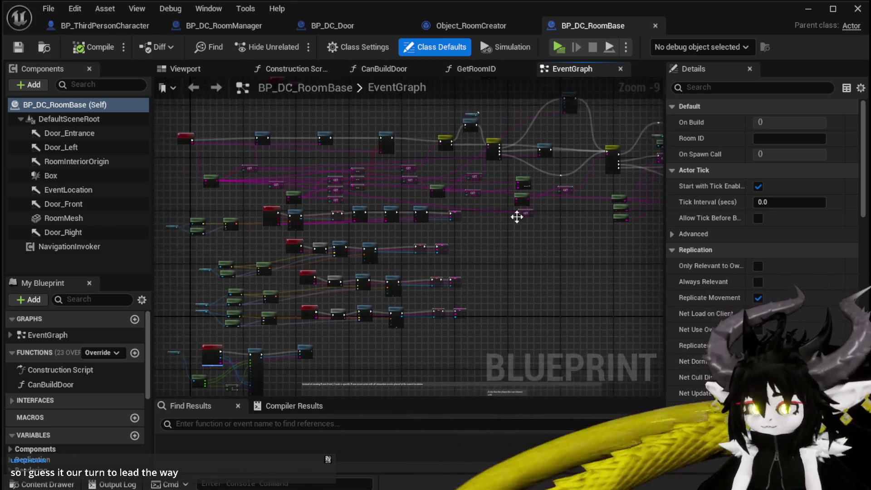
{"action": "scroll", "coordinate": [314, 201], "scroll_direction": "up", "scroll_amount": 4}
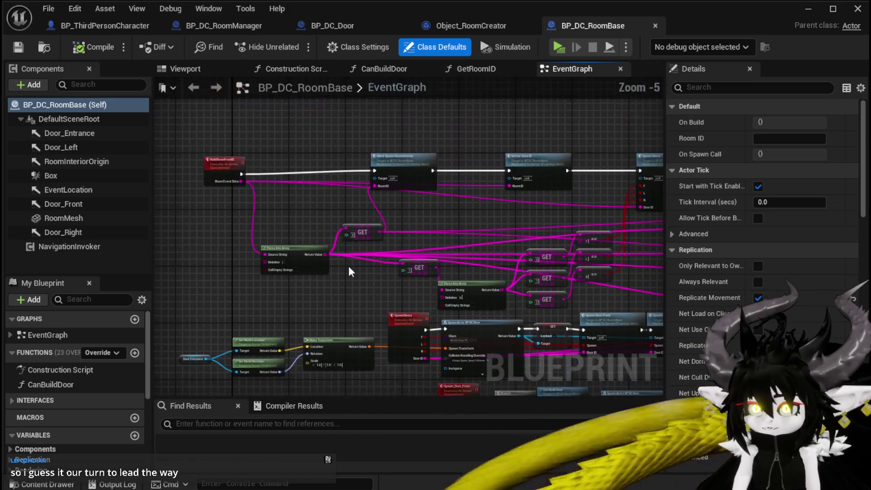
{"action": "scroll", "coordinate": [349, 269], "scroll_direction": "up", "scroll_amount": 3}
{"action": "left_click", "coordinate": [223, 157]}
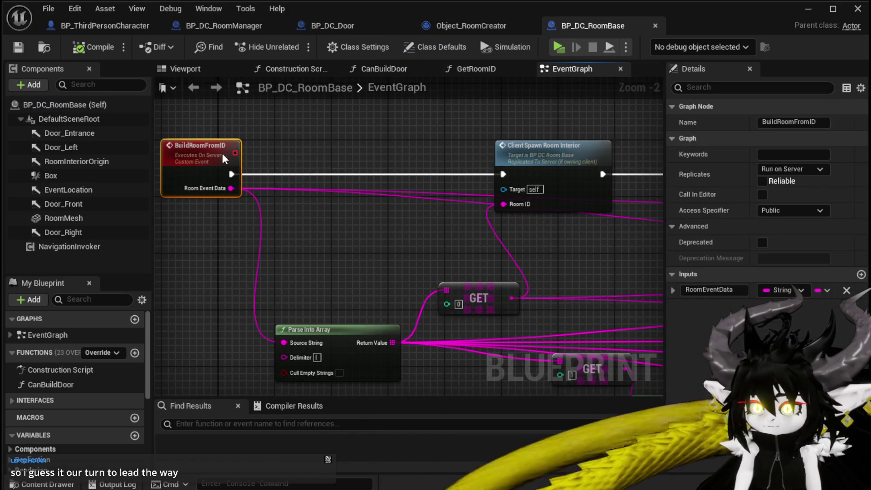
{"action": "left_click", "coordinate": [436, 132]}
{"action": "scroll", "coordinate": [436, 133], "scroll_direction": "down", "scroll_amount": 4}
{"action": "left_click_drag", "start_coordinate": [436, 134], "coordinate": [332, 141]}
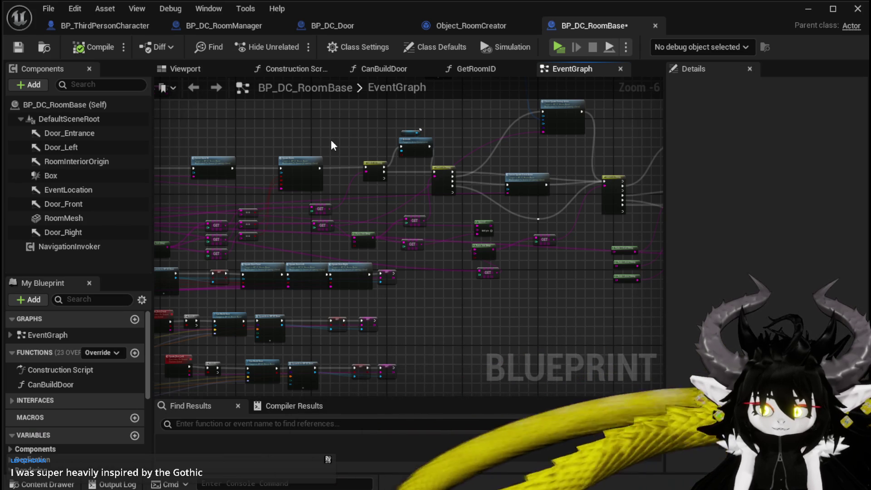
Step: Inspect the Activate and Navigation Invoker nodes by selecting and then deselecting them
{"action": "scroll", "coordinate": [330, 141], "scroll_direction": "up", "scroll_amount": 4}
{"action": "mouse_move", "coordinate": [381, 180]}
{"action": "left_mouse_down"}
{"action": "mouse_move", "coordinate": [422, 190]}
{"action": "mouse_move", "coordinate": [362, 184]}
{"action": "left_mouse_up"}
{"action": "left_click", "coordinate": [305, 190]}
{"action": "left_click", "coordinate": [387, 178]}
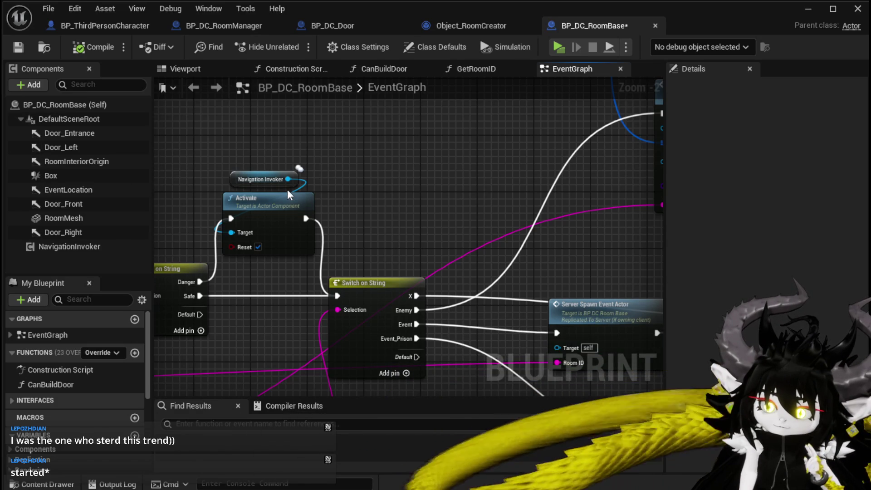
Step: Center the right Switch on String node and bring up the Save Content prompt
{"action": "left_click_drag", "start_coordinate": [368, 179], "coordinate": [253, 155]}
{"action": "scroll", "coordinate": [252, 154], "scroll_direction": "down", "scroll_amount": 1}
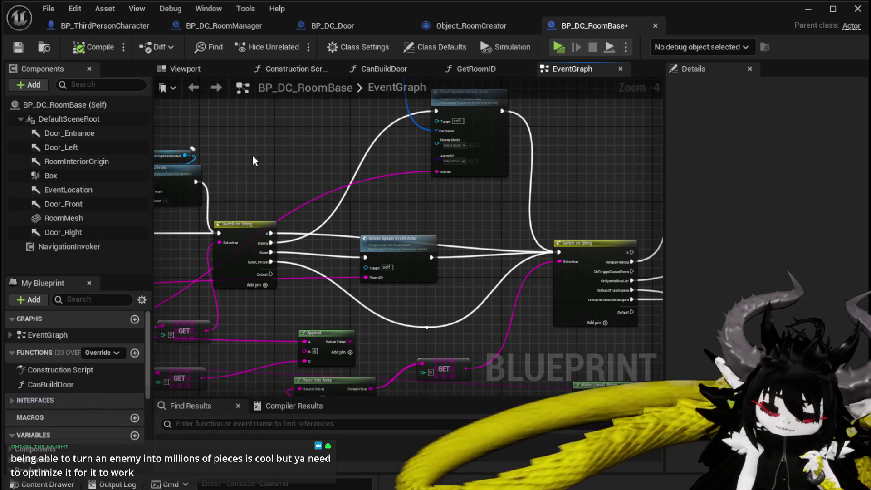
{"action": "mouse_move", "coordinate": [279, 146]}
{"action": "left_mouse_down"}
{"action": "mouse_move", "coordinate": [327, 178]}
{"action": "mouse_move", "coordinate": [385, 172]}
{"action": "left_mouse_up"}
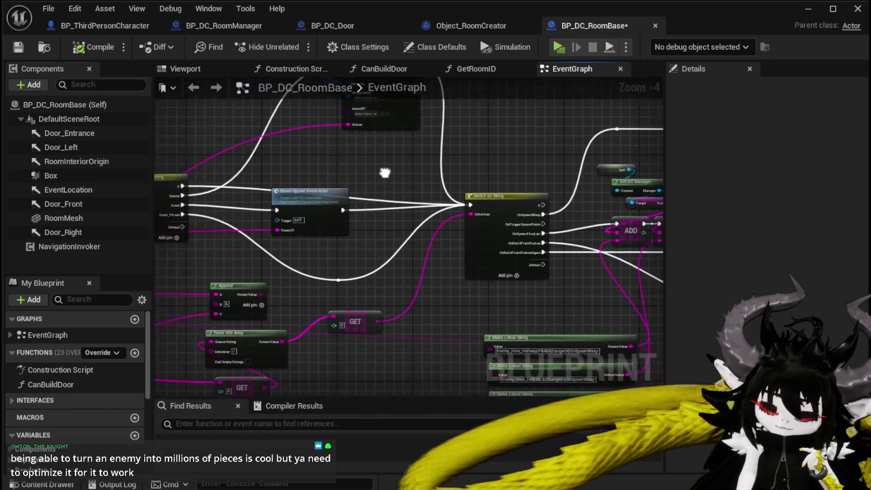
{"action": "scroll", "coordinate": [385, 173], "scroll_direction": "down", "scroll_amount": 2}
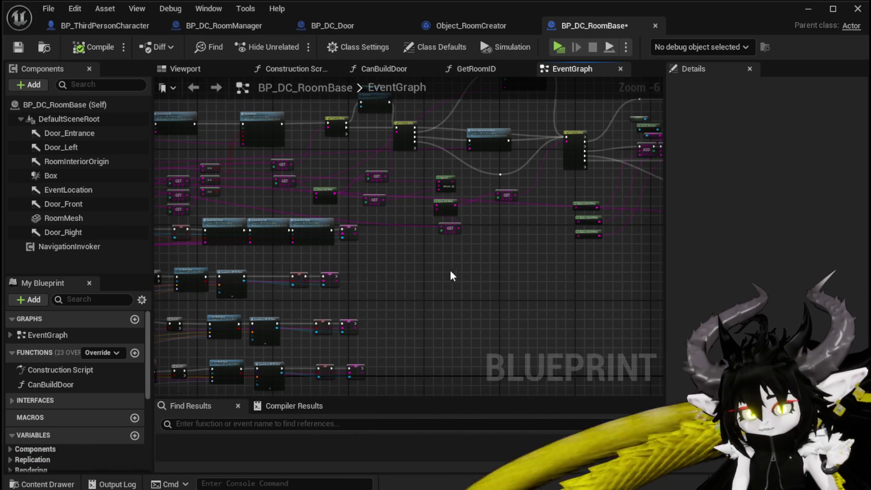
{"action": "key", "text": "ctrl+shift+s"}
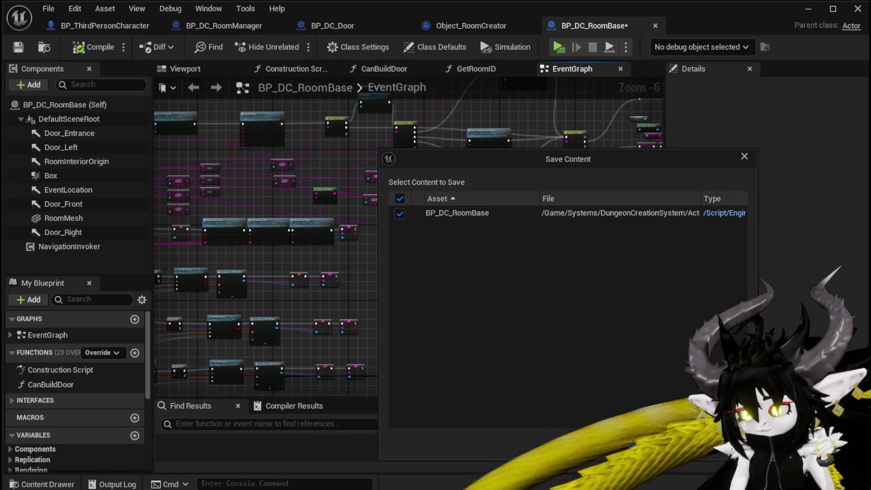
Step: Save BP_DC_RoomBase from the Save Content dialog and pan toward the graph's right side
{"action": "key", "text": "Return"}
{"action": "scroll", "coordinate": [527, 284], "scroll_direction": "down", "scroll_amount": 2}
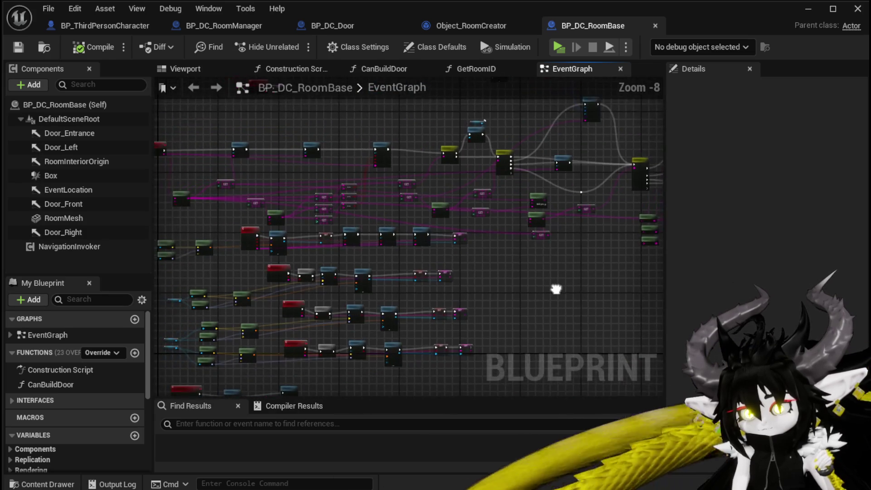
{"action": "mouse_move", "coordinate": [600, 286]}
{"action": "left_mouse_down"}
{"action": "mouse_move", "coordinate": [552, 263]}
{"action": "mouse_move", "coordinate": [541, 317]}
{"action": "mouse_move", "coordinate": [409, 210]}
{"action": "mouse_move", "coordinate": [451, 255]}
{"action": "mouse_move", "coordinate": [436, 237]}
{"action": "left_mouse_up"}
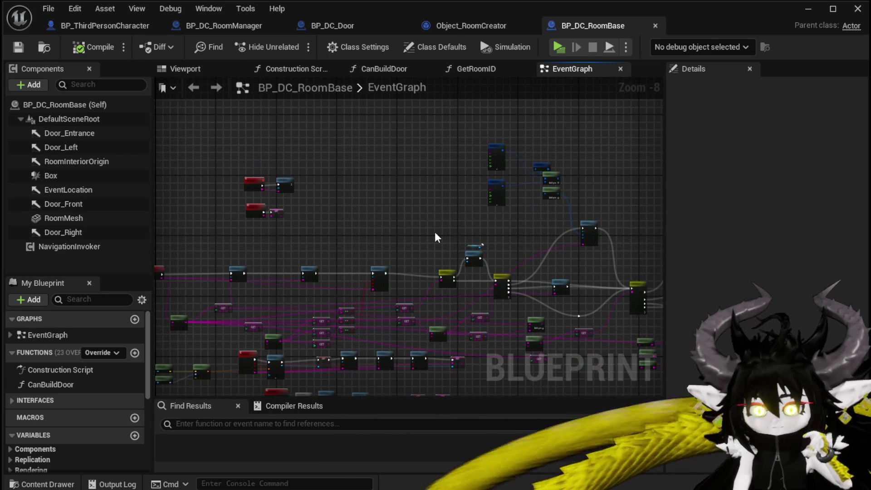
{"action": "mouse_move", "coordinate": [435, 237]}
{"action": "left_mouse_down"}
{"action": "mouse_move", "coordinate": [422, 214]}
{"action": "mouse_move", "coordinate": [284, 178]}
{"action": "left_mouse_up"}
{"action": "left_click_drag", "start_coordinate": [395, 181], "coordinate": [281, 182]}
{"action": "left_click_drag", "start_coordinate": [398, 160], "coordinate": [291, 198]}
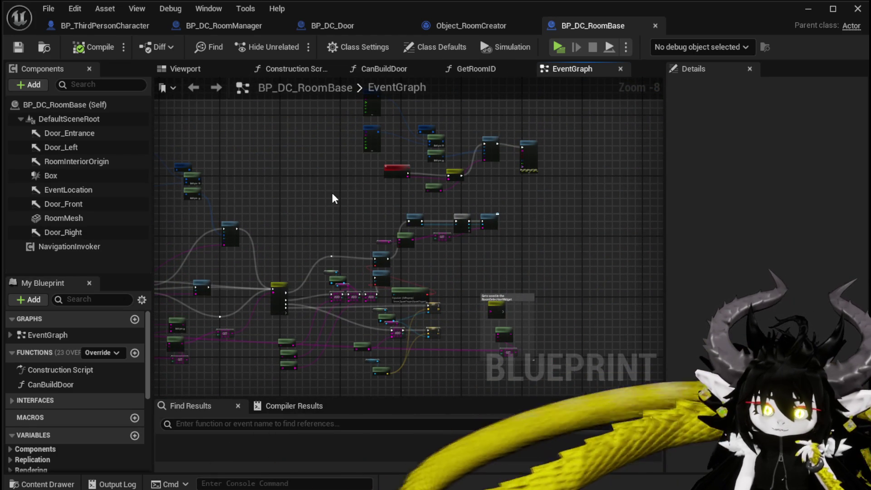
{"action": "left_click_drag", "start_coordinate": [333, 199], "coordinate": [348, 177]}
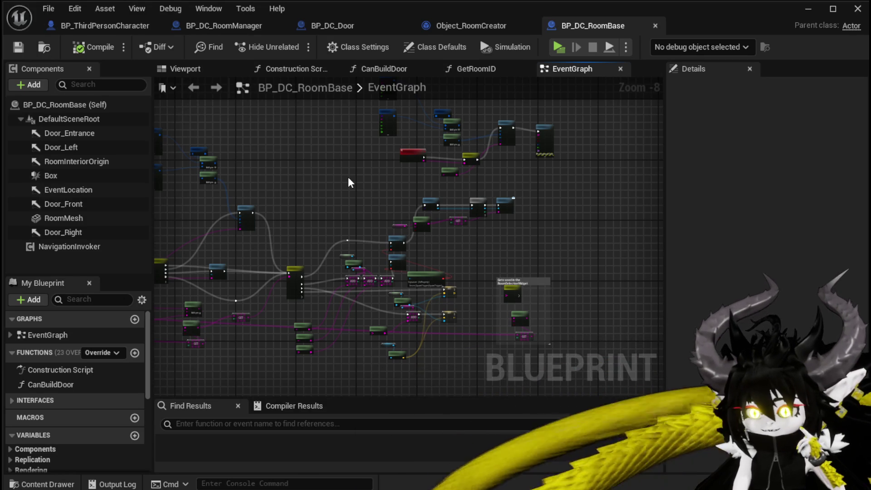
{"action": "scroll", "coordinate": [347, 177], "scroll_direction": "up", "scroll_amount": 3}
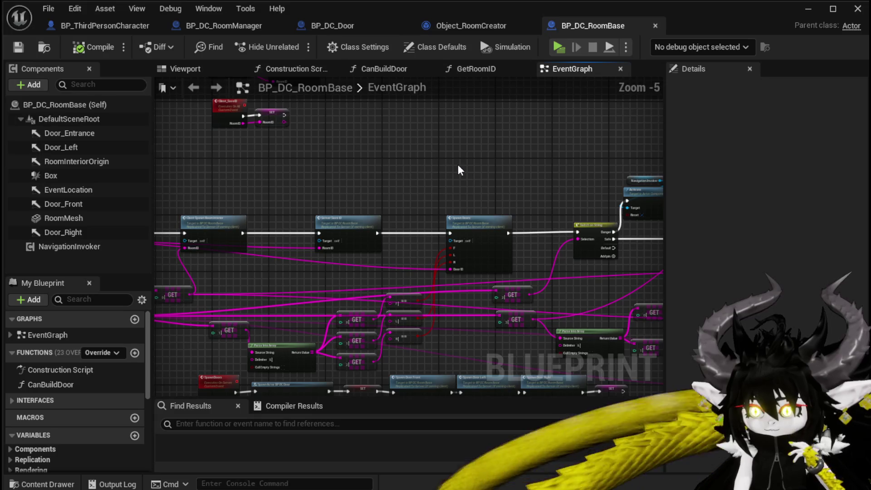
{"action": "scroll", "coordinate": [459, 167], "scroll_direction": "down", "scroll_amount": 2}
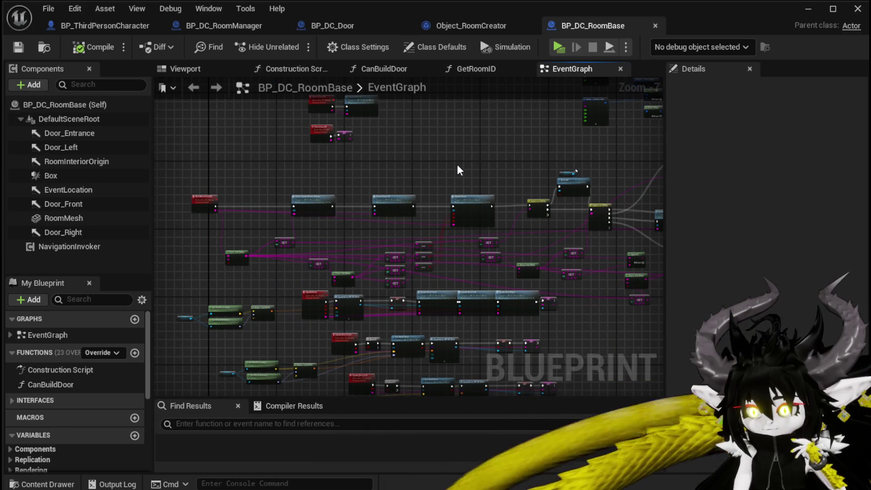
{"action": "mouse_move", "coordinate": [457, 164]}
{"action": "left_mouse_down"}
{"action": "mouse_move", "coordinate": [529, 228]}
{"action": "mouse_move", "coordinate": [522, 245]}
{"action": "mouse_move", "coordinate": [449, 211]}
{"action": "left_mouse_up"}
{"action": "left_click_drag", "start_coordinate": [499, 246], "coordinate": [515, 205]}
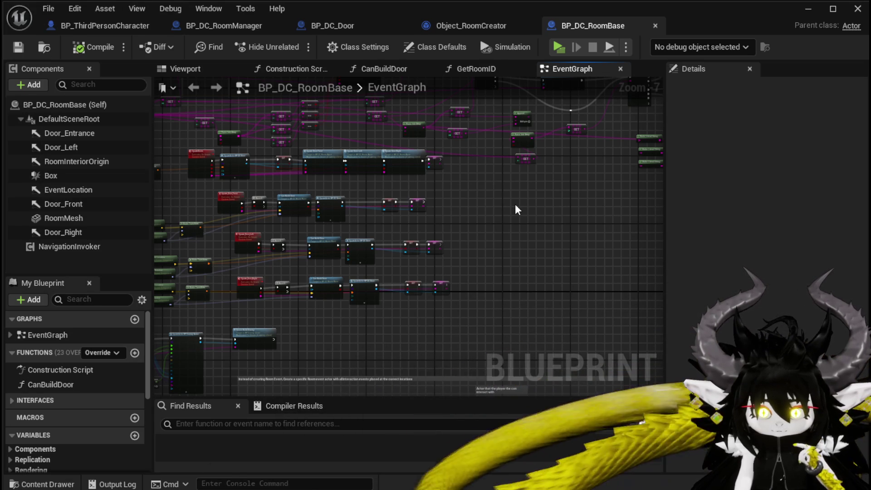
{"action": "left_click_drag", "start_coordinate": [516, 208], "coordinate": [536, 183]}
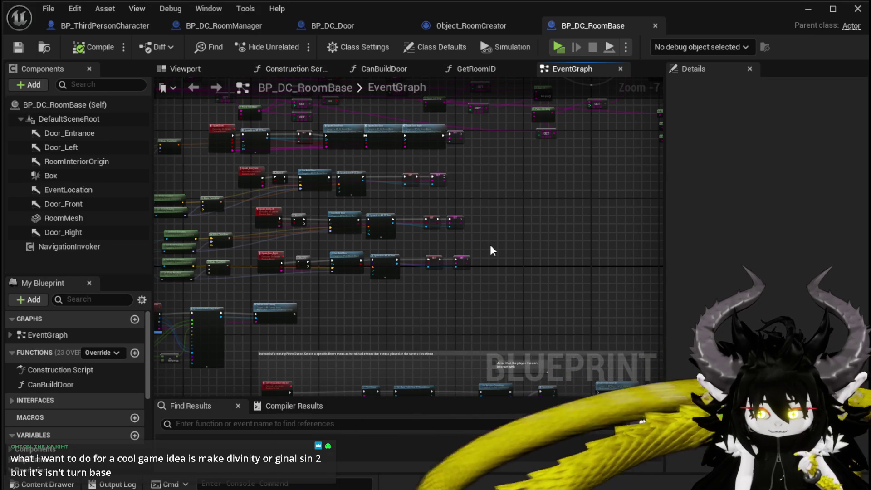
{"action": "left_click_drag", "start_coordinate": [479, 240], "coordinate": [446, 231]}
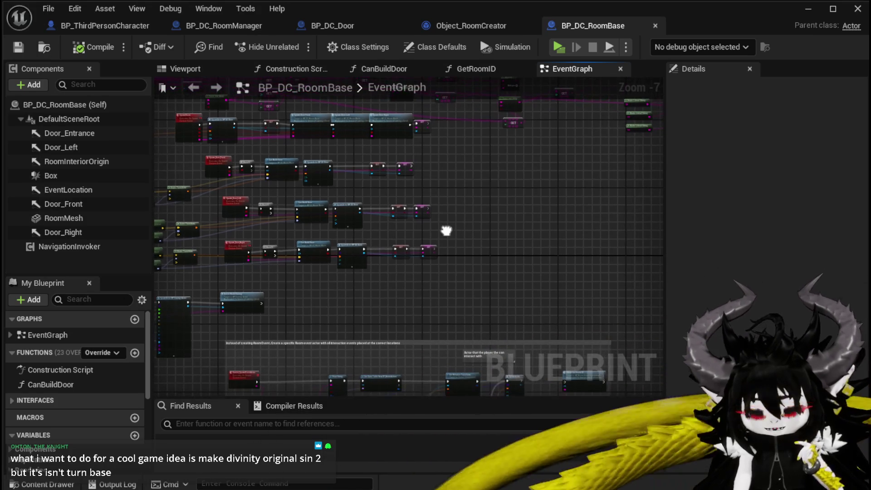
{"action": "scroll", "coordinate": [483, 238], "scroll_direction": "down", "scroll_amount": 1}
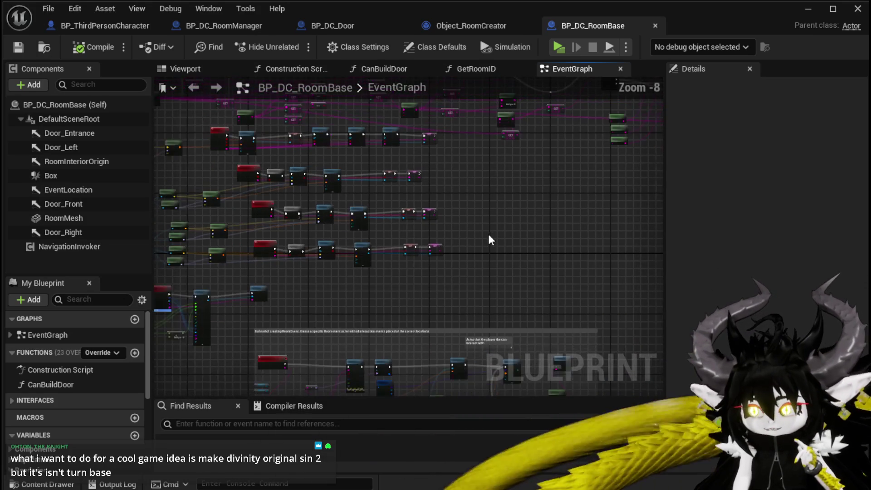
{"action": "scroll", "coordinate": [460, 240], "scroll_direction": "down", "scroll_amount": 2}
{"action": "left_click_drag", "start_coordinate": [461, 240], "coordinate": [370, 247]}
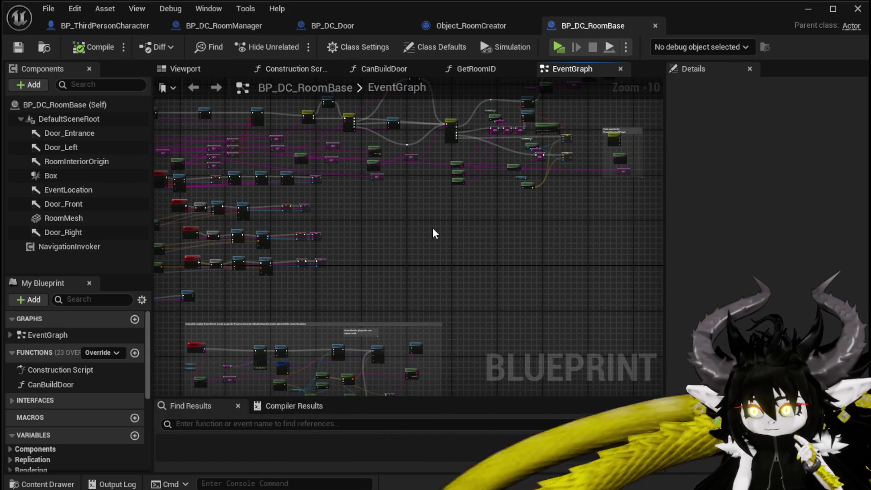
Step: Pan and zoom across the BP_DC_RoomBase EventGraph's node clusters
{"action": "left_click_drag", "start_coordinate": [433, 230], "coordinate": [513, 229]}
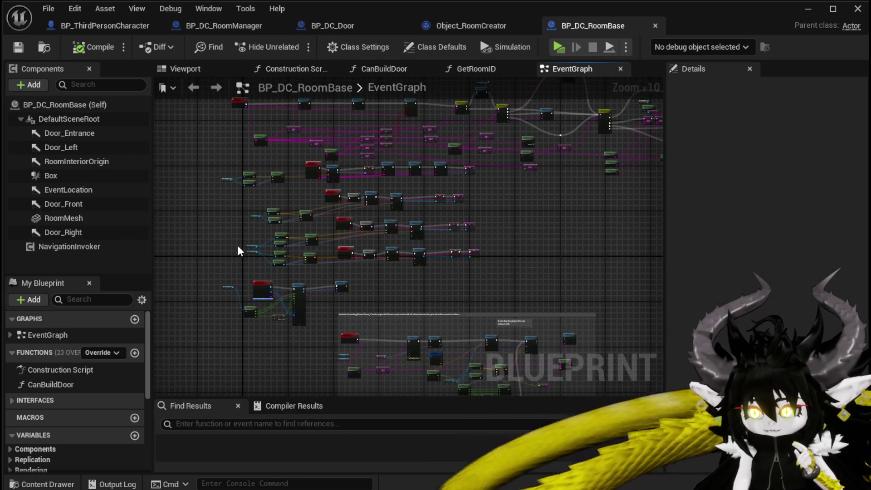
{"action": "left_click_drag", "start_coordinate": [238, 250], "coordinate": [389, 220]}
{"action": "scroll", "coordinate": [324, 245], "scroll_direction": "up", "scroll_amount": 3}
{"action": "left_click_drag", "start_coordinate": [331, 249], "coordinate": [416, 251]}
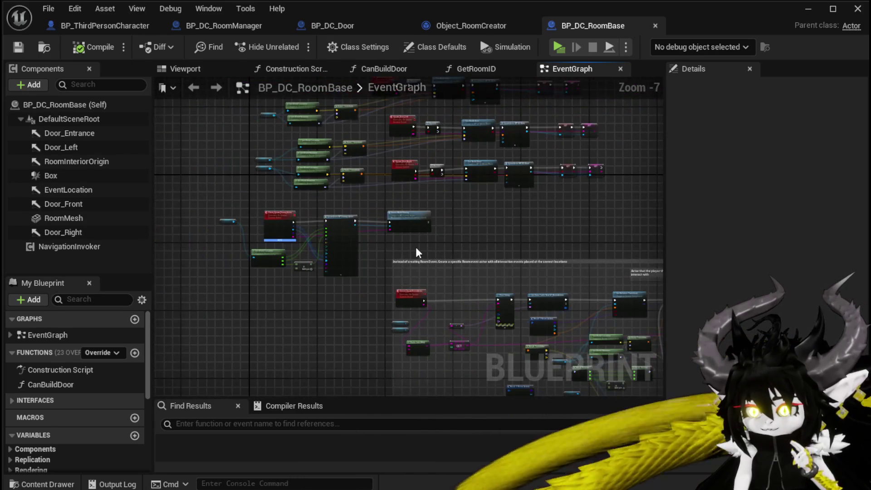
{"action": "scroll", "coordinate": [292, 224], "scroll_direction": "down", "scroll_amount": 2}
{"action": "mouse_move", "coordinate": [301, 220]}
{"action": "left_mouse_down"}
{"action": "mouse_move", "coordinate": [316, 174]}
{"action": "mouse_move", "coordinate": [317, 184]}
{"action": "left_mouse_up"}
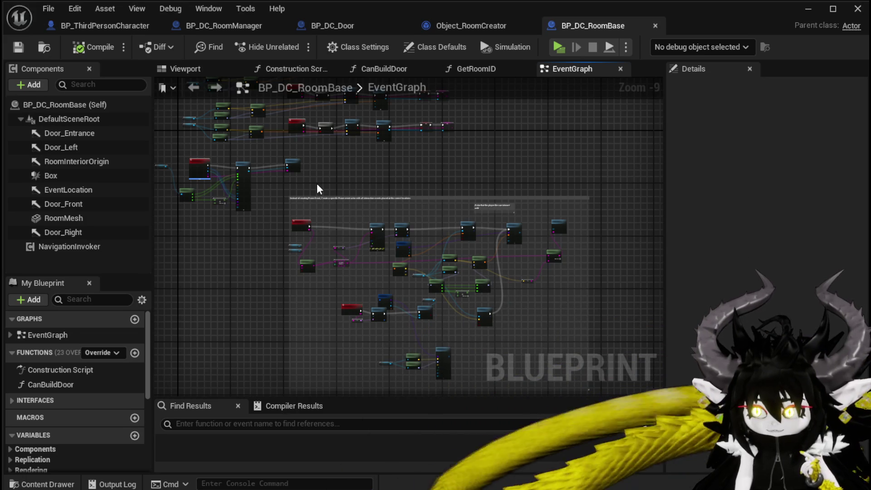
{"action": "mouse_move", "coordinate": [353, 188]}
{"action": "left_mouse_down"}
{"action": "mouse_move", "coordinate": [400, 181]}
{"action": "mouse_move", "coordinate": [446, 204]}
{"action": "mouse_move", "coordinate": [348, 244]}
{"action": "mouse_move", "coordinate": [360, 254]}
{"action": "mouse_move", "coordinate": [365, 298]}
{"action": "mouse_move", "coordinate": [409, 230]}
{"action": "left_mouse_up"}
{"action": "scroll", "coordinate": [349, 245], "scroll_direction": "up", "scroll_amount": 2}
{"action": "left_click_drag", "start_coordinate": [482, 282], "coordinate": [425, 252]}
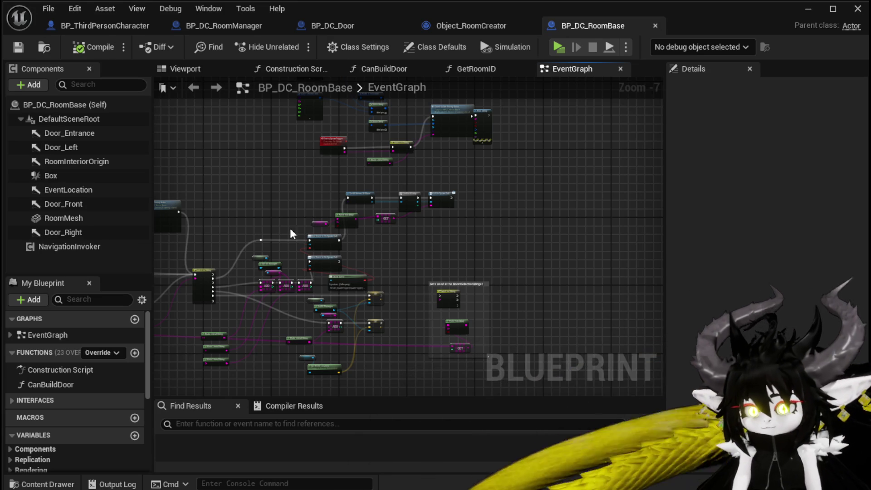
Step: Zoom in on the BuildRoomFromID event driving the Client Spawn Room Interior call
{"action": "scroll", "coordinate": [435, 200], "scroll_direction": "down", "scroll_amount": 1}
{"action": "scroll", "coordinate": [564, 212], "scroll_direction": "down", "scroll_amount": 1}
{"action": "scroll", "coordinate": [356, 206], "scroll_direction": "up", "scroll_amount": 1}
{"action": "scroll", "coordinate": [519, 210], "scroll_direction": "up", "scroll_amount": 1}
{"action": "scroll", "coordinate": [350, 212], "scroll_direction": "up", "scroll_amount": 1}
{"action": "mouse_move", "coordinate": [431, 214]}
{"action": "left_mouse_down"}
{"action": "mouse_move", "coordinate": [317, 232]}
{"action": "mouse_move", "coordinate": [311, 200]}
{"action": "mouse_move", "coordinate": [301, 210]}
{"action": "mouse_move", "coordinate": [269, 207]}
{"action": "mouse_move", "coordinate": [284, 194]}
{"action": "left_mouse_up"}
{"action": "scroll", "coordinate": [284, 194], "scroll_direction": "down", "scroll_amount": 1}
{"action": "scroll", "coordinate": [545, 229], "scroll_direction": "down", "scroll_amount": 1}
{"action": "scroll", "coordinate": [464, 187], "scroll_direction": "down", "scroll_amount": 1}
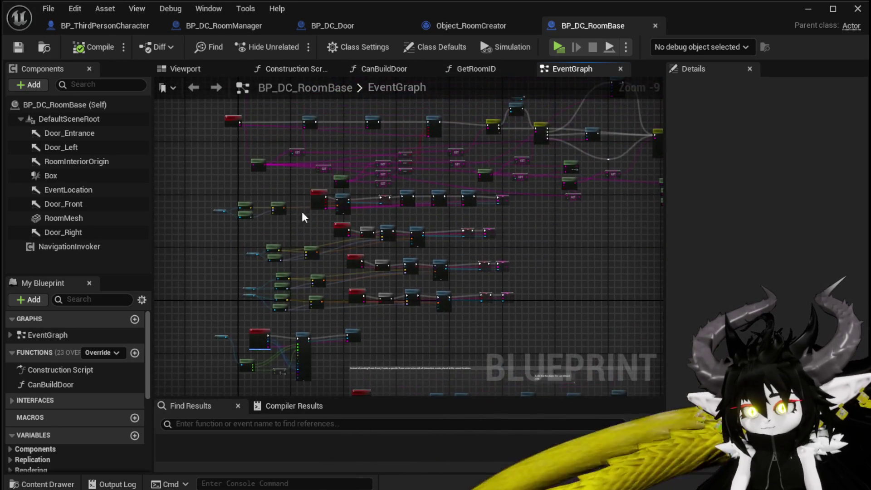
{"action": "scroll", "coordinate": [248, 168], "scroll_direction": "up", "scroll_amount": 1}
{"action": "scroll", "coordinate": [282, 200], "scroll_direction": "up", "scroll_amount": 3}
{"action": "scroll", "coordinate": [329, 189], "scroll_direction": "up", "scroll_amount": 2}
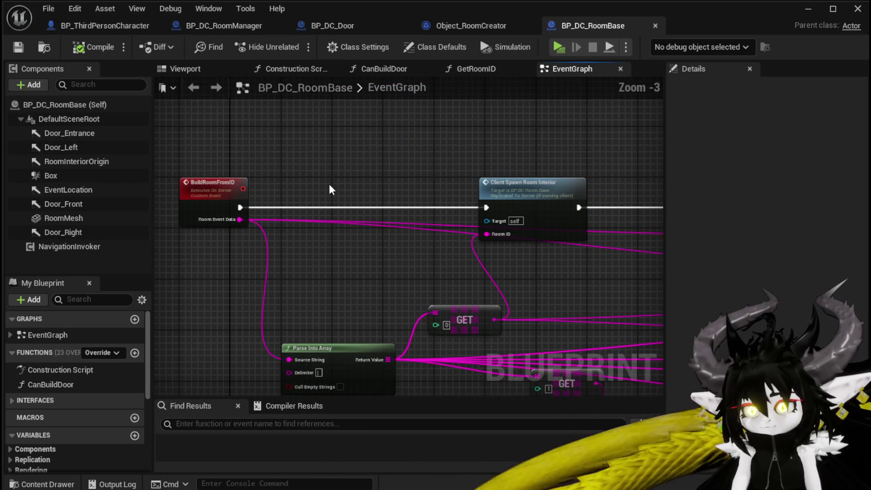
Step: Jump from the Client Spawn Room Interior call to its Client_SpawnRoomInterior event
{"action": "scroll", "coordinate": [330, 190], "scroll_direction": "down", "scroll_amount": 1}
{"action": "mouse_move", "coordinate": [330, 189]}
{"action": "left_mouse_down"}
{"action": "mouse_move", "coordinate": [278, 152]}
{"action": "mouse_move", "coordinate": [279, 215]}
{"action": "mouse_move", "coordinate": [415, 219]}
{"action": "mouse_move", "coordinate": [340, 214]}
{"action": "mouse_move", "coordinate": [346, 177]}
{"action": "left_mouse_up"}
{"action": "double_click", "coordinate": [347, 177]}
{"action": "left_click_drag", "start_coordinate": [427, 224], "coordinate": [168, 214]}
{"action": "left_click_drag", "start_coordinate": [321, 302], "coordinate": [344, 286]}
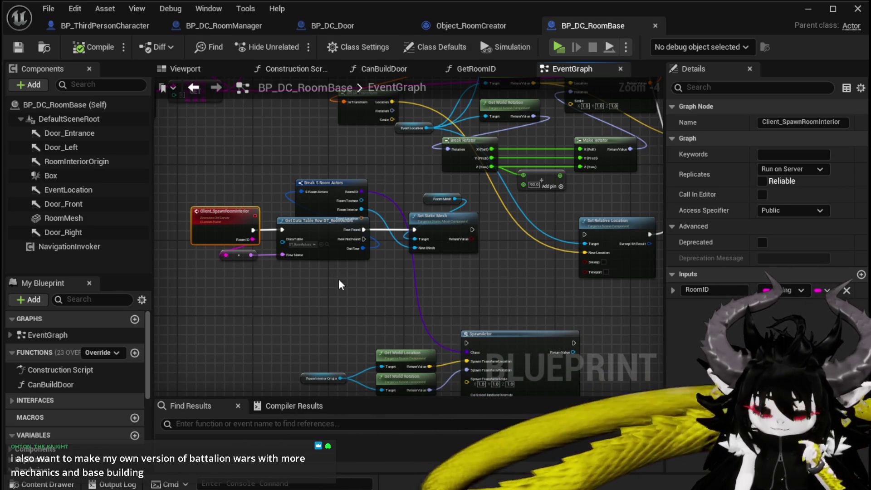
Step: Select and then deselect the Client_SpawnRoomInterior node chain
{"action": "scroll", "coordinate": [496, 281], "scroll_direction": "down", "scroll_amount": 2}
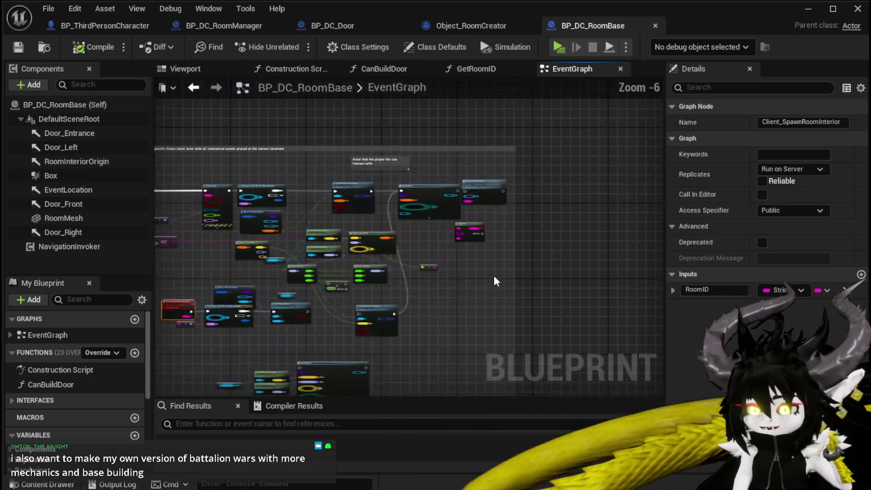
{"action": "scroll", "coordinate": [286, 281], "scroll_direction": "up", "scroll_amount": 3}
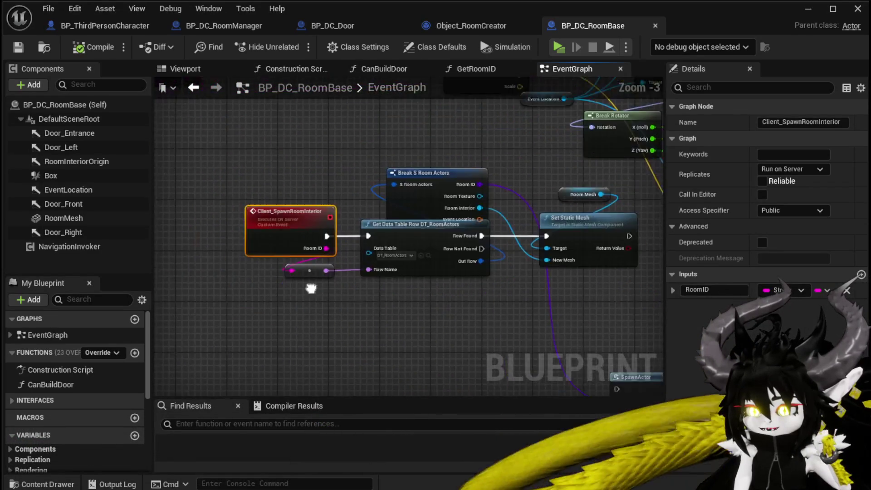
{"action": "scroll", "coordinate": [311, 289], "scroll_direction": "down", "scroll_amount": 1}
{"action": "mouse_move", "coordinate": [272, 313]}
{"action": "left_mouse_down"}
{"action": "mouse_move", "coordinate": [526, 203]}
{"action": "mouse_move", "coordinate": [421, 244]}
{"action": "left_mouse_up"}
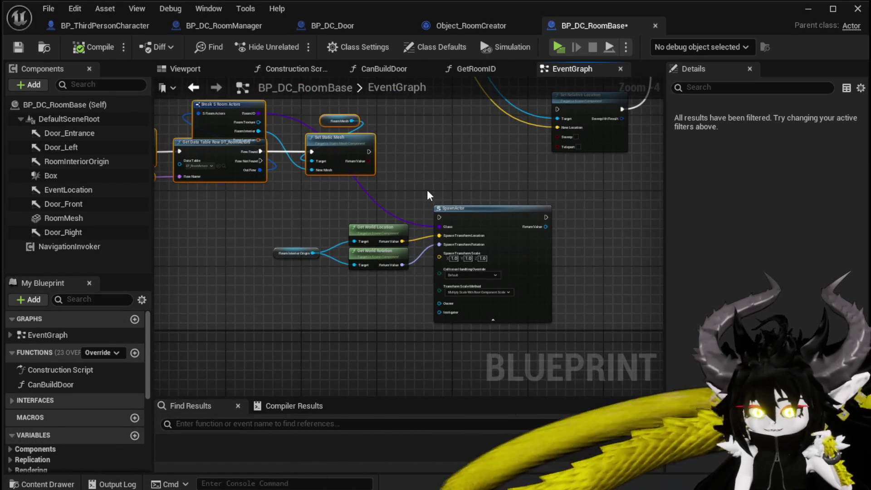
{"action": "left_click", "coordinate": [427, 191]}
{"action": "mouse_move", "coordinate": [428, 191]}
{"action": "left_mouse_down"}
{"action": "mouse_move", "coordinate": [431, 211]}
{"action": "mouse_move", "coordinate": [421, 197]}
{"action": "left_mouse_up"}
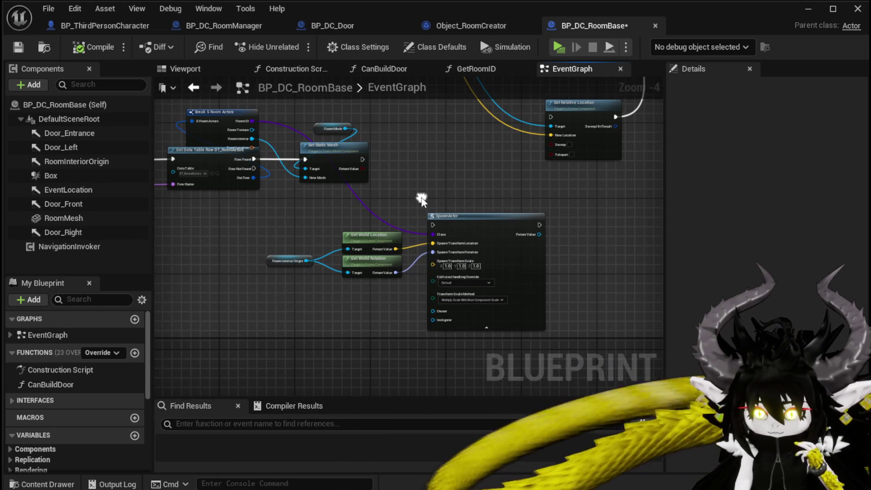
{"action": "mouse_move", "coordinate": [422, 198]}
{"action": "left_mouse_down"}
{"action": "mouse_move", "coordinate": [405, 195]}
{"action": "mouse_move", "coordinate": [432, 198]}
{"action": "left_mouse_up"}
Step: Move SpawnActor and the Get World Location and Rotation nodes further left
{"action": "mouse_move", "coordinate": [231, 218]}
{"action": "left_mouse_down"}
{"action": "mouse_move", "coordinate": [419, 277]}
{"action": "mouse_move", "coordinate": [476, 272]}
{"action": "left_mouse_up"}
{"action": "mouse_move", "coordinate": [476, 234]}
{"action": "left_mouse_down"}
{"action": "mouse_move", "coordinate": [389, 218]}
{"action": "mouse_move", "coordinate": [409, 231]}
{"action": "mouse_move", "coordinate": [373, 272]}
{"action": "mouse_move", "coordinate": [288, 296]}
{"action": "mouse_move", "coordinate": [291, 237]}
{"action": "mouse_move", "coordinate": [363, 295]}
{"action": "mouse_move", "coordinate": [497, 154]}
{"action": "mouse_move", "coordinate": [331, 198]}
{"action": "left_mouse_up"}
{"action": "mouse_move", "coordinate": [560, 170]}
{"action": "left_mouse_down"}
{"action": "mouse_move", "coordinate": [347, 173]}
{"action": "mouse_move", "coordinate": [390, 162]}
{"action": "mouse_move", "coordinate": [388, 203]}
{"action": "mouse_move", "coordinate": [311, 221]}
{"action": "mouse_move", "coordinate": [527, 188]}
{"action": "left_mouse_up"}
{"action": "scroll", "coordinate": [378, 155], "scroll_direction": "down", "scroll_amount": 4}
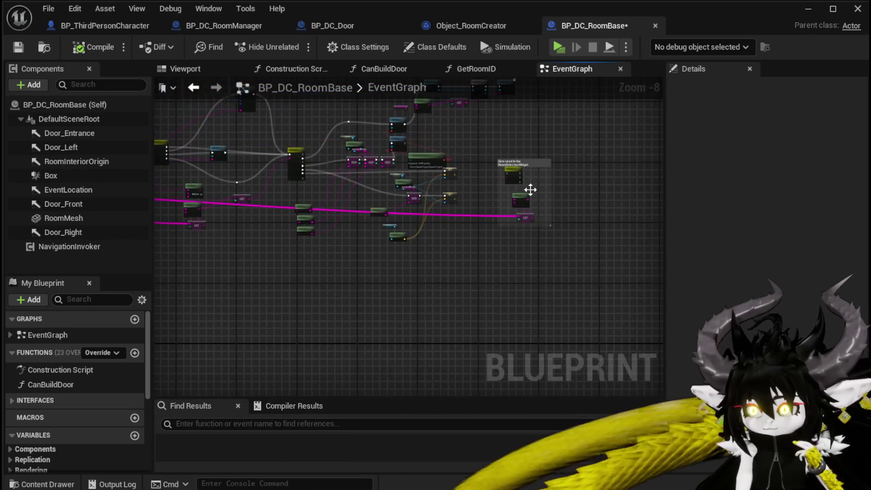
{"action": "scroll", "coordinate": [526, 188], "scroll_direction": "up", "scroll_amount": 3}
{"action": "mouse_move", "coordinate": [476, 159]}
{"action": "left_mouse_down"}
{"action": "mouse_move", "coordinate": [467, 263]}
{"action": "mouse_move", "coordinate": [336, 174]}
{"action": "mouse_move", "coordinate": [322, 242]}
{"action": "mouse_move", "coordinate": [375, 305]}
{"action": "left_mouse_up"}
{"action": "scroll", "coordinate": [321, 242], "scroll_direction": "up", "scroll_amount": 1}
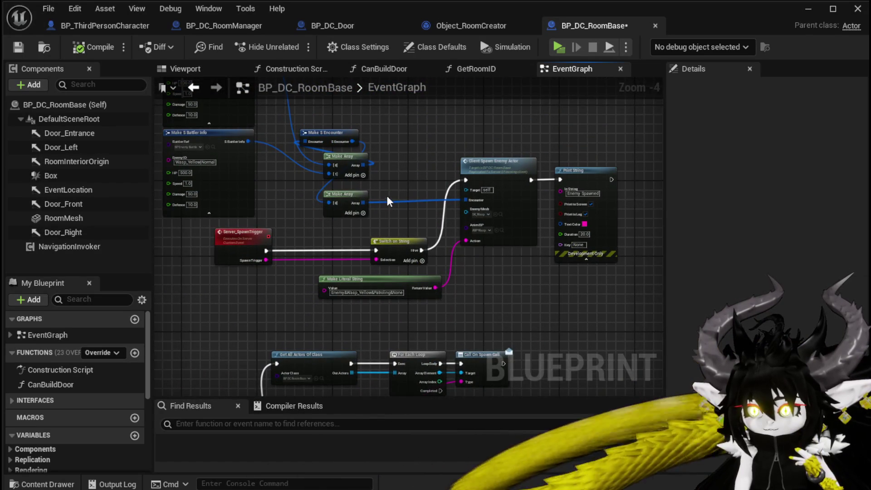
{"action": "scroll", "coordinate": [387, 195], "scroll_direction": "down", "scroll_amount": 1}
{"action": "left_click_drag", "start_coordinate": [386, 195], "coordinate": [249, 241]}
{"action": "scroll", "coordinate": [362, 194], "scroll_direction": "down", "scroll_amount": 3}
{"action": "mouse_move", "coordinate": [365, 200]}
{"action": "left_mouse_down"}
{"action": "mouse_move", "coordinate": [338, 192]}
{"action": "mouse_move", "coordinate": [352, 206]}
{"action": "mouse_move", "coordinate": [430, 199]}
{"action": "left_mouse_up"}
{"action": "scroll", "coordinate": [237, 211], "scroll_direction": "up", "scroll_amount": 4}
{"action": "scroll", "coordinate": [295, 194], "scroll_direction": "down", "scroll_amount": 2}
{"action": "left_click_drag", "start_coordinate": [348, 187], "coordinate": [413, 198]}
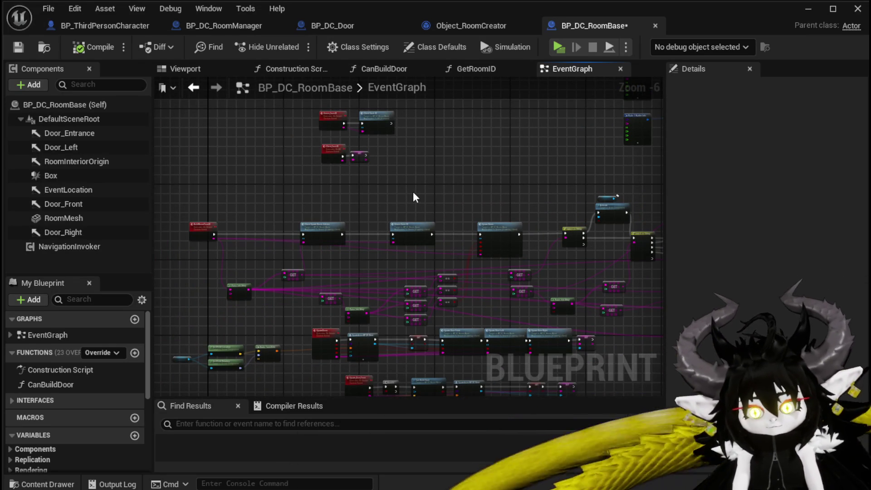
{"action": "scroll", "coordinate": [418, 208], "scroll_direction": "down", "scroll_amount": 1}
{"action": "mouse_move", "coordinate": [438, 230]}
{"action": "left_mouse_down"}
{"action": "mouse_move", "coordinate": [453, 182]}
{"action": "mouse_move", "coordinate": [421, 231]}
{"action": "mouse_move", "coordinate": [378, 195]}
{"action": "left_mouse_up"}
{"action": "scroll", "coordinate": [379, 193], "scroll_direction": "up", "scroll_amount": 2}
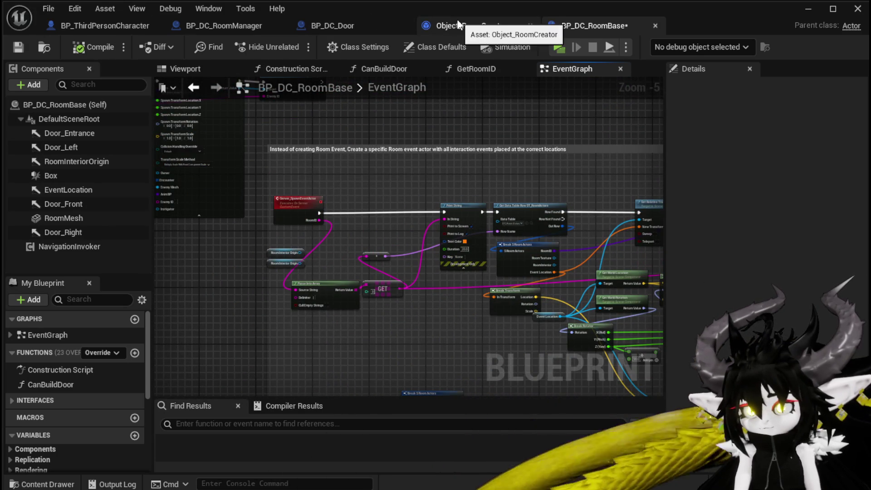
{"action": "scroll", "coordinate": [364, 127], "scroll_direction": "down", "scroll_amount": 5}
{"action": "left_click_drag", "start_coordinate": [364, 127], "coordinate": [369, 278]}
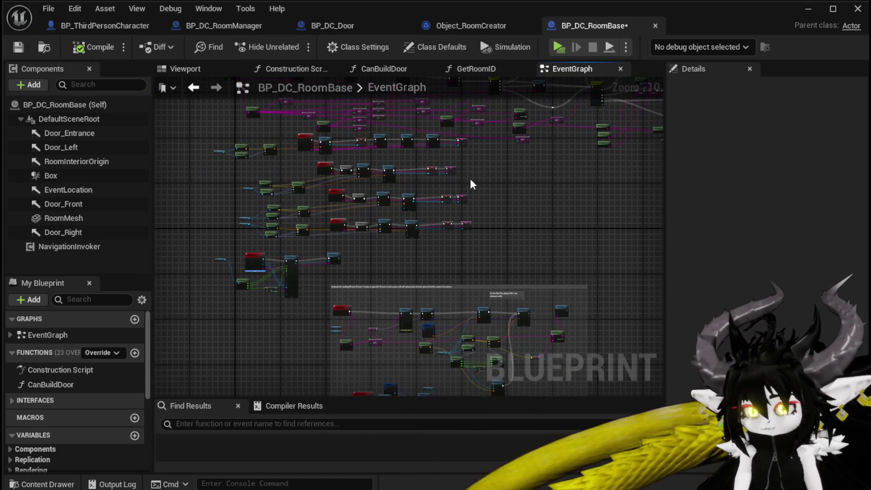
{"action": "left_click_drag", "start_coordinate": [544, 159], "coordinate": [561, 291]}
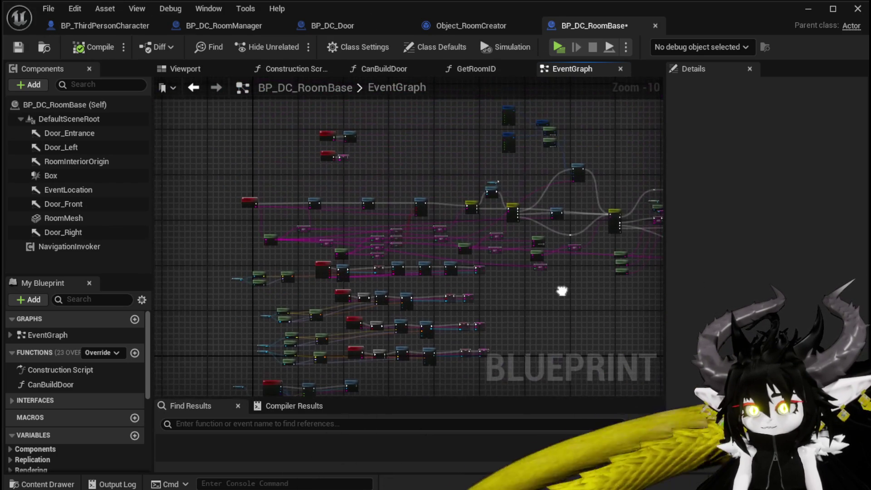
Step: Check Object_RoomCreator's nearly empty SpawnRoom function, then return to BP_DC_RoomBase
{"action": "left_click", "coordinate": [468, 26]}
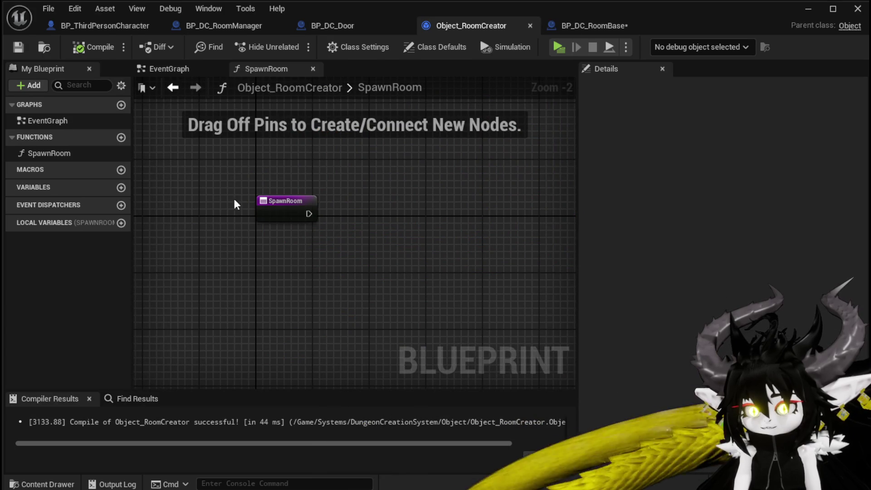
{"action": "left_click", "coordinate": [590, 25]}
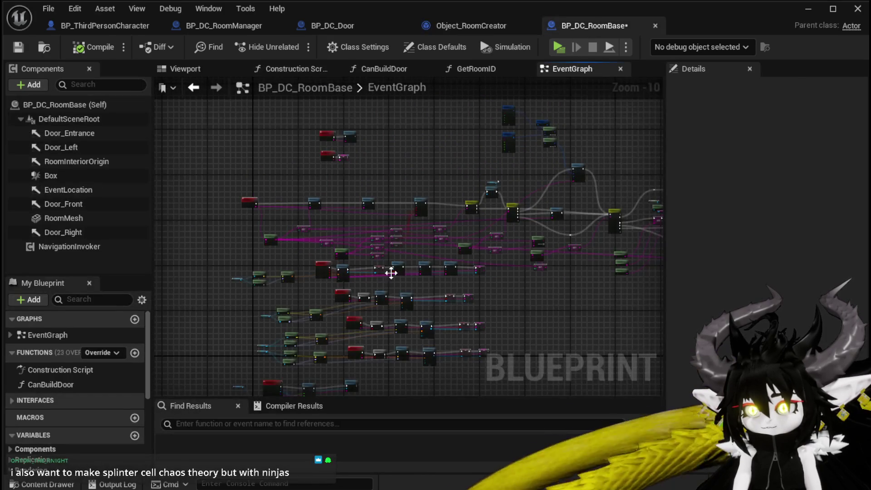
{"action": "left_click_drag", "start_coordinate": [396, 271], "coordinate": [369, 164]}
Step: Zoom in on the Client_SpawnRoomInterior nodes reading DT_RoomActors and setting RoomMesh
{"action": "scroll", "coordinate": [369, 170], "scroll_direction": "down", "scroll_amount": 2}
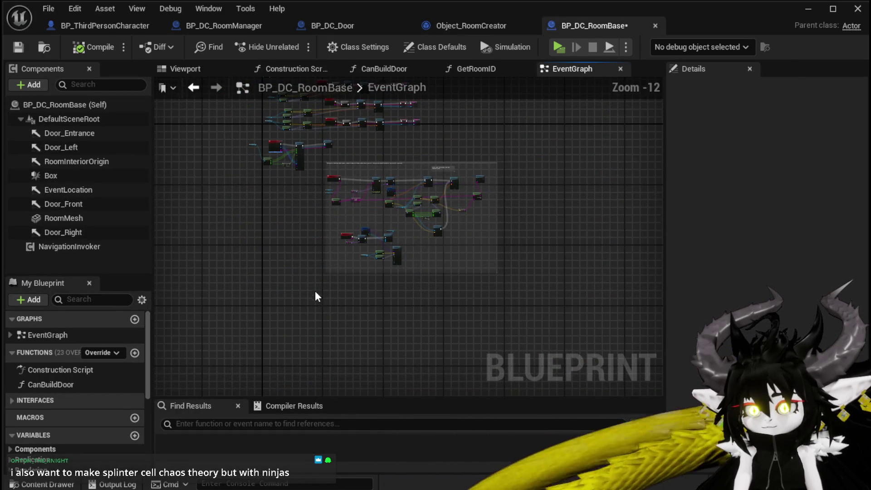
{"action": "scroll", "coordinate": [337, 170], "scroll_direction": "up", "scroll_amount": 5}
{"action": "scroll", "coordinate": [337, 170], "scroll_direction": "up", "scroll_amount": 4}
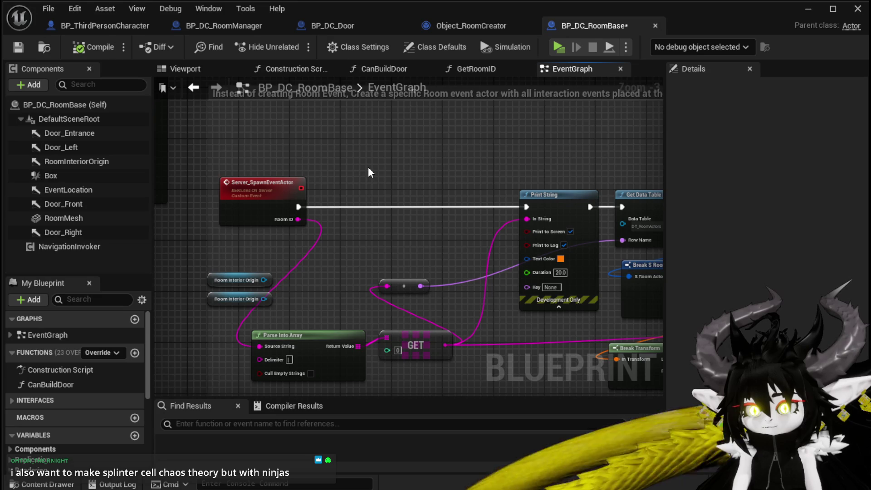
{"action": "scroll", "coordinate": [368, 172], "scroll_direction": "down", "scroll_amount": 4}
{"action": "left_click_drag", "start_coordinate": [421, 276], "coordinate": [375, 184]}
{"action": "scroll", "coordinate": [375, 184], "scroll_direction": "up", "scroll_amount": 5}
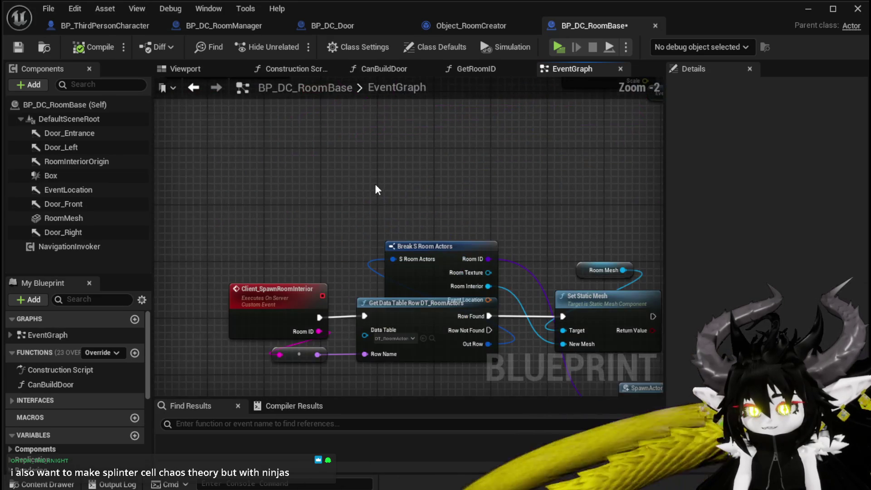
{"action": "scroll", "coordinate": [375, 189], "scroll_direction": "down", "scroll_amount": 1}
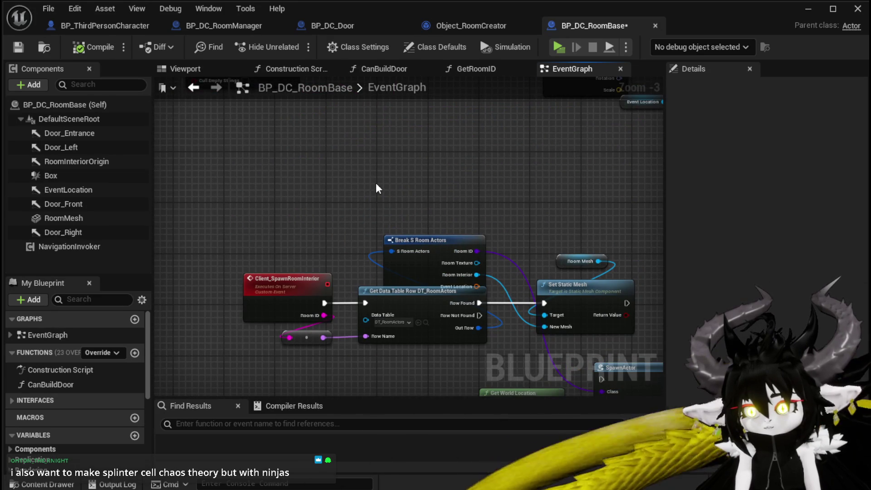
Step: Select the Break S Room Actors node and zoom out over the whole event graph
{"action": "scroll", "coordinate": [376, 184], "scroll_direction": "down", "scroll_amount": 2}
{"action": "mouse_move", "coordinate": [380, 189]}
{"action": "left_mouse_down"}
{"action": "mouse_move", "coordinate": [360, 158]}
{"action": "mouse_move", "coordinate": [361, 248]}
{"action": "mouse_move", "coordinate": [381, 268]}
{"action": "mouse_move", "coordinate": [294, 322]}
{"action": "mouse_move", "coordinate": [259, 317]}
{"action": "left_mouse_up"}
{"action": "left_click", "coordinate": [353, 274]}
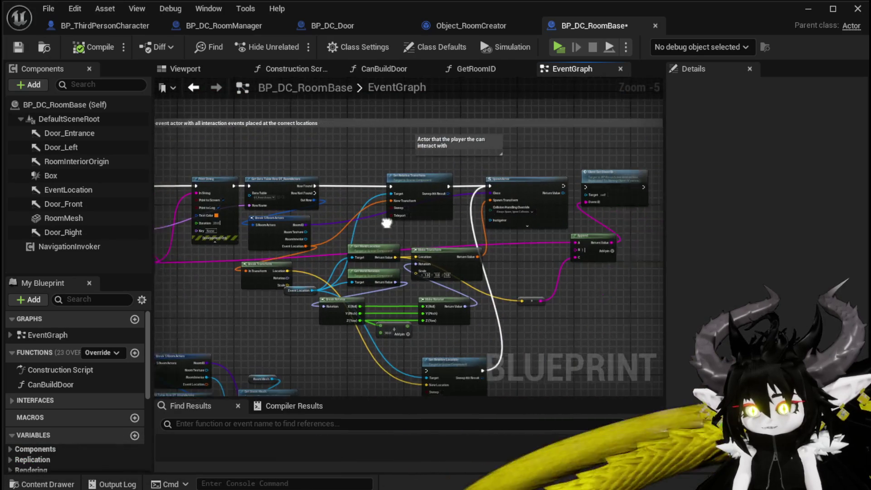
{"action": "scroll", "coordinate": [415, 260], "scroll_direction": "up", "scroll_amount": 4}
{"action": "scroll", "coordinate": [442, 273], "scroll_direction": "down", "scroll_amount": 3}
{"action": "scroll", "coordinate": [442, 191], "scroll_direction": "down", "scroll_amount": 3}
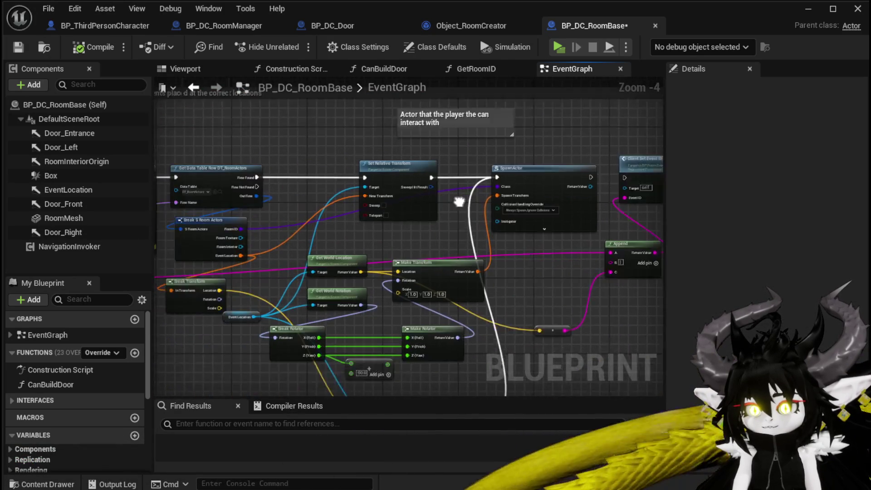
{"action": "mouse_move", "coordinate": [375, 235]}
{"action": "left_mouse_down"}
{"action": "mouse_move", "coordinate": [375, 273]}
{"action": "mouse_move", "coordinate": [371, 253]}
{"action": "left_mouse_up"}
{"action": "scroll", "coordinate": [272, 189], "scroll_direction": "up", "scroll_amount": 4}
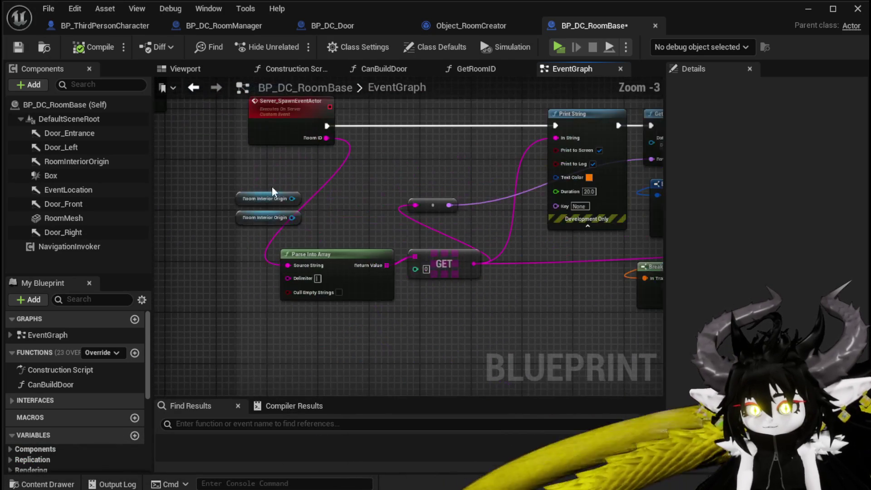
{"action": "scroll", "coordinate": [301, 181], "scroll_direction": "down", "scroll_amount": 3}
{"action": "mouse_move", "coordinate": [375, 190]}
{"action": "left_mouse_down"}
{"action": "mouse_move", "coordinate": [311, 196]}
{"action": "mouse_move", "coordinate": [301, 178]}
{"action": "left_mouse_up"}
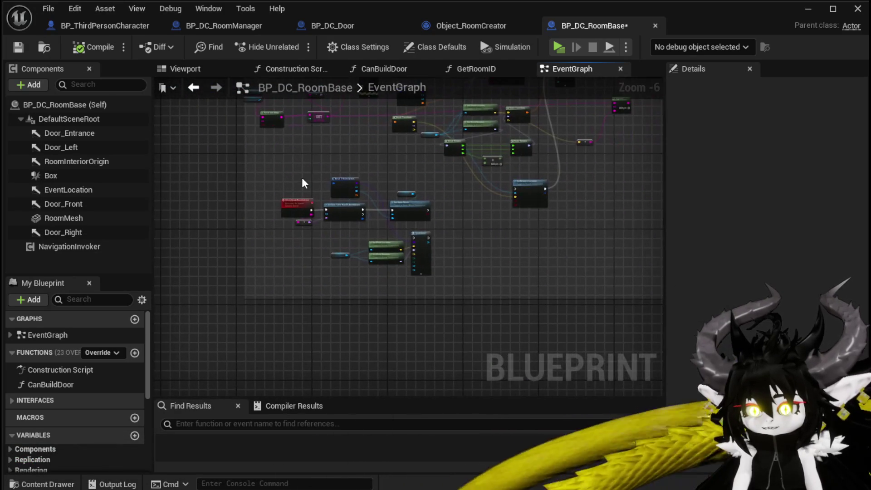
Step: Save BP_DC_RoomBase, center on the data table and Set Static Mesh nodes, then return to Object_RoomCreator
{"action": "left_click", "coordinate": [22, 45]}
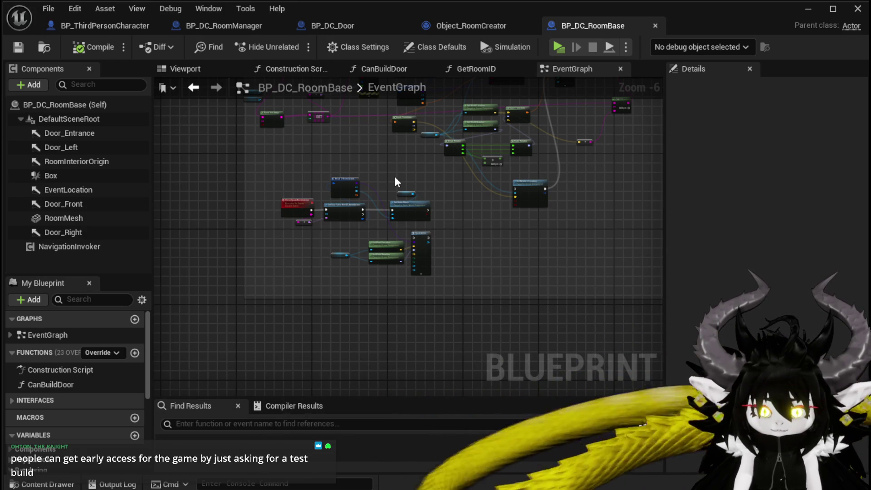
{"action": "scroll", "coordinate": [394, 176], "scroll_direction": "up", "scroll_amount": 3}
{"action": "scroll", "coordinate": [421, 231], "scroll_direction": "down", "scroll_amount": 1}
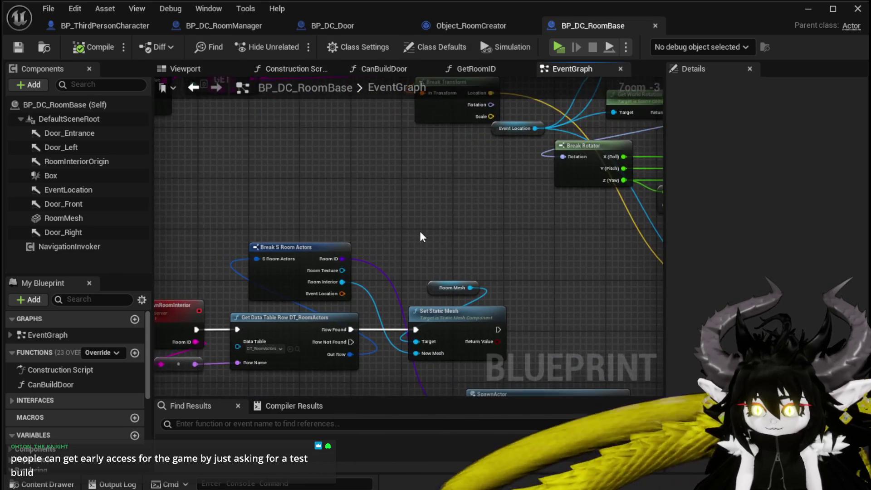
{"action": "scroll", "coordinate": [522, 192], "scroll_direction": "up", "scroll_amount": 2}
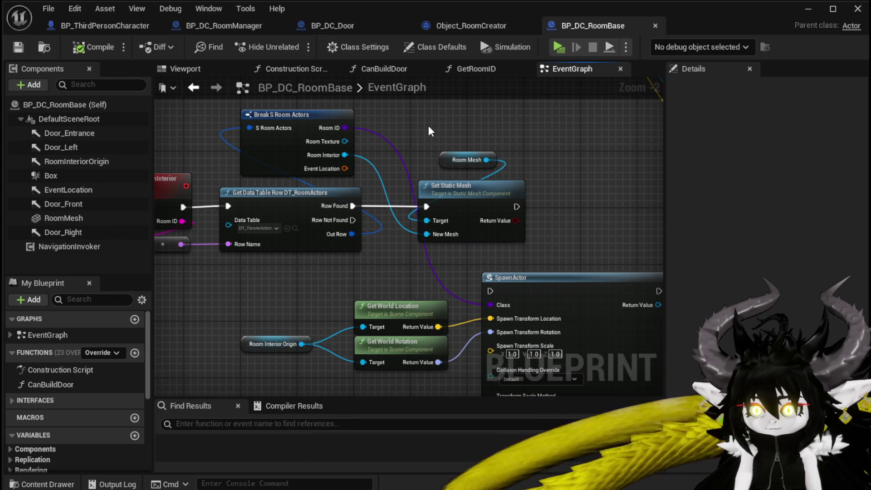
{"action": "left_click_drag", "start_coordinate": [429, 126], "coordinate": [502, 166]}
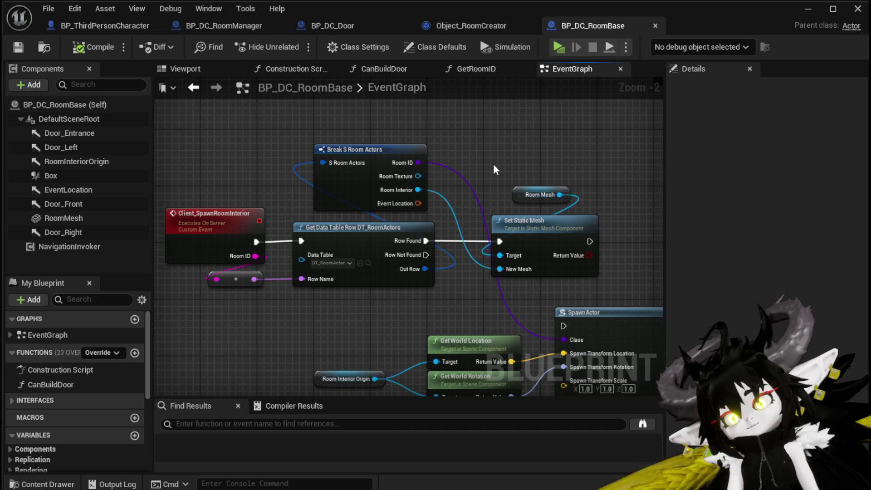
{"action": "left_click", "coordinate": [442, 31]}
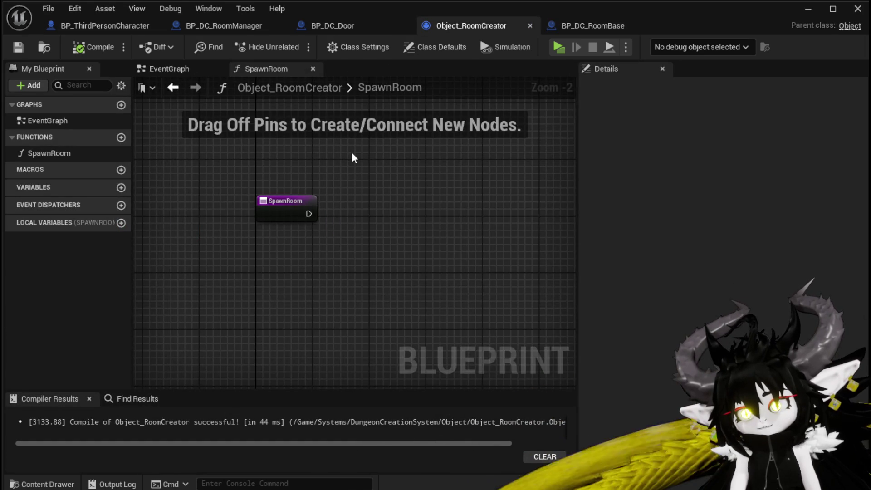
Step: Go back to BP_DC_RoomBase and zoom around its EventGraph
{"action": "scroll", "coordinate": [353, 154], "scroll_direction": "down", "scroll_amount": 2}
{"action": "left_click", "coordinate": [589, 27]}
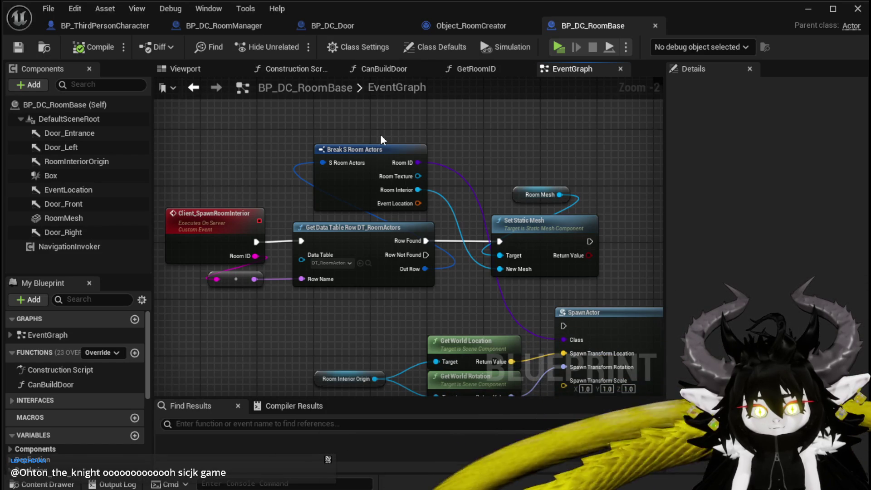
{"action": "scroll", "coordinate": [265, 157], "scroll_direction": "down", "scroll_amount": 4}
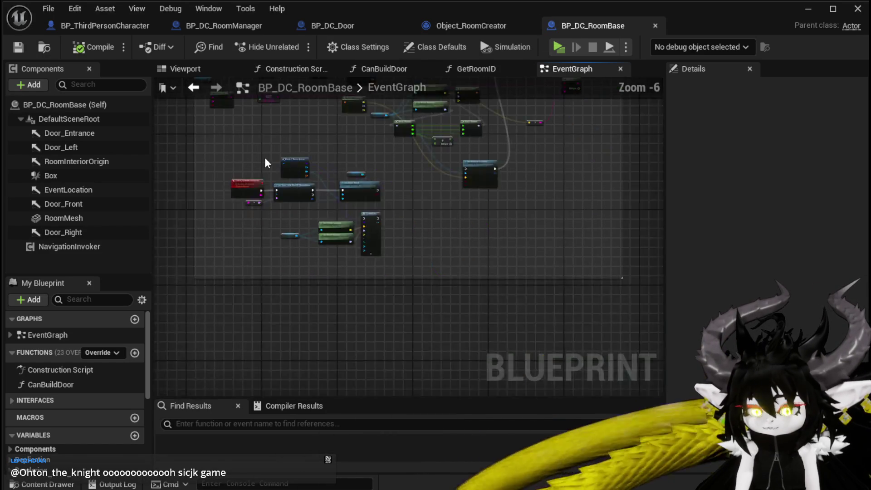
{"action": "scroll", "coordinate": [360, 164], "scroll_direction": "down", "scroll_amount": 3}
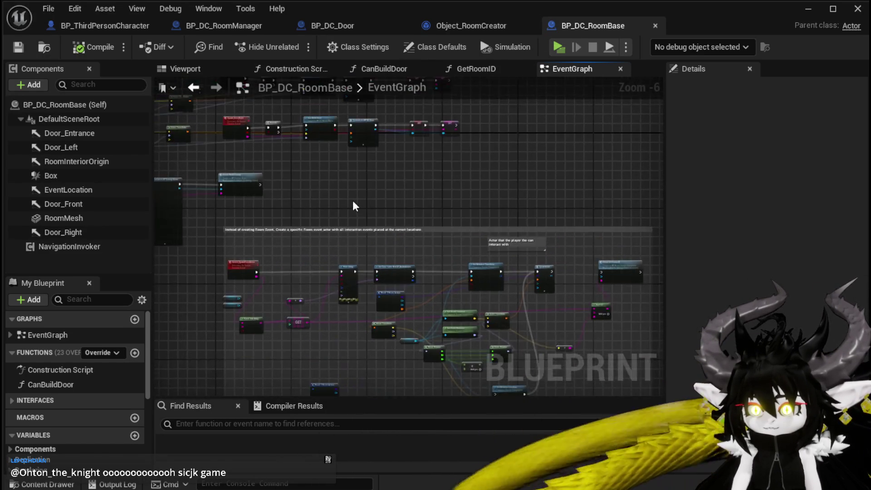
{"action": "scroll", "coordinate": [418, 217], "scroll_direction": "up", "scroll_amount": 6}
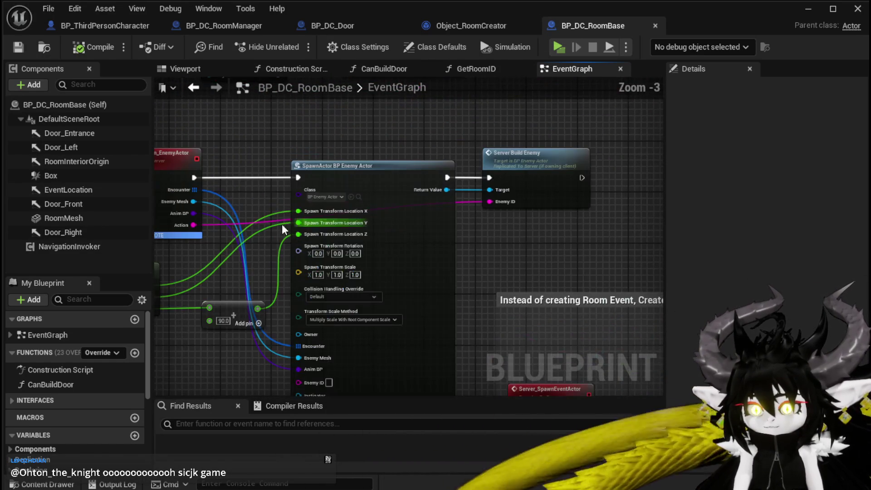
{"action": "scroll", "coordinate": [332, 183], "scroll_direction": "down", "scroll_amount": 2}
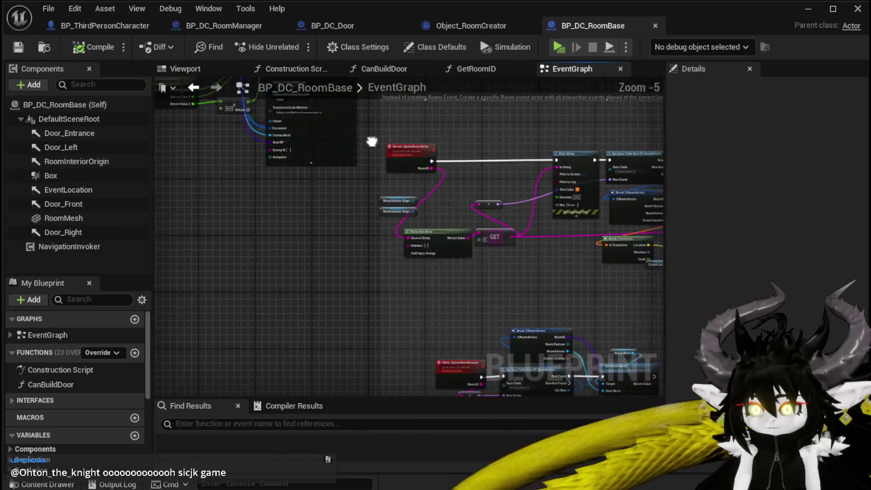
{"action": "scroll", "coordinate": [267, 262], "scroll_direction": "up", "scroll_amount": 4}
Step: Center on Client_SpawnRoomInterior and its SpawnActor node, then bring up the SpawnRoom function's context menu
{"action": "left_click_drag", "start_coordinate": [268, 262], "coordinate": [254, 219]}
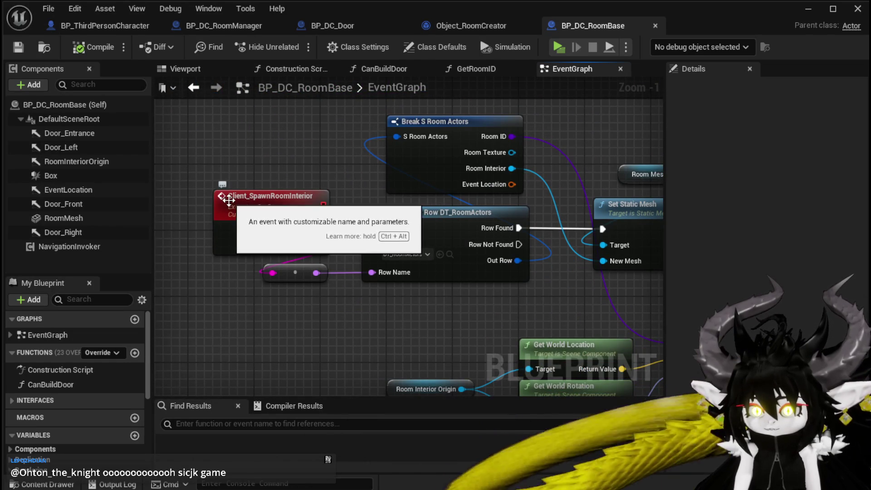
{"action": "scroll", "coordinate": [186, 165], "scroll_direction": "down", "scroll_amount": 2}
{"action": "mouse_move", "coordinate": [305, 145]}
{"action": "left_mouse_down"}
{"action": "mouse_move", "coordinate": [198, 106]}
{"action": "mouse_move", "coordinate": [253, 185]}
{"action": "left_mouse_up"}
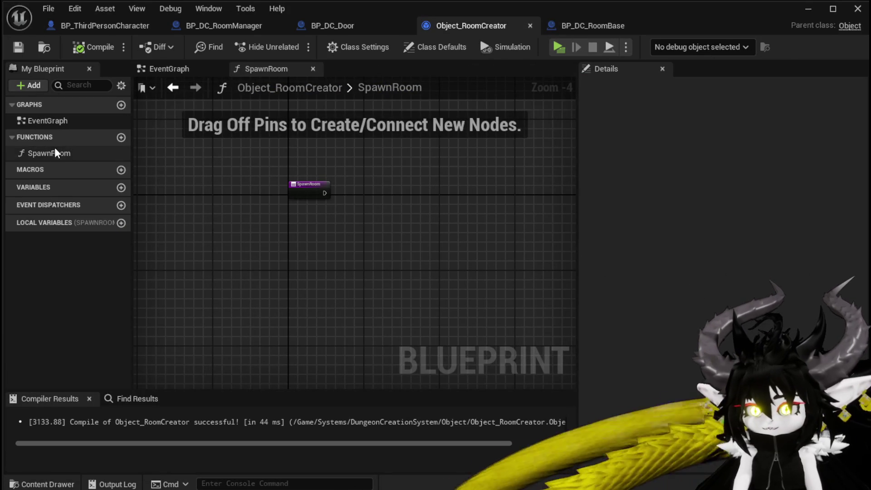
{"action": "right_click", "coordinate": [70, 152]}
Step: Rename SpawnRoom to SpawnRoomInterior and add a new SpawnRoomDoors function
{"action": "left_click", "coordinate": [105, 204]}
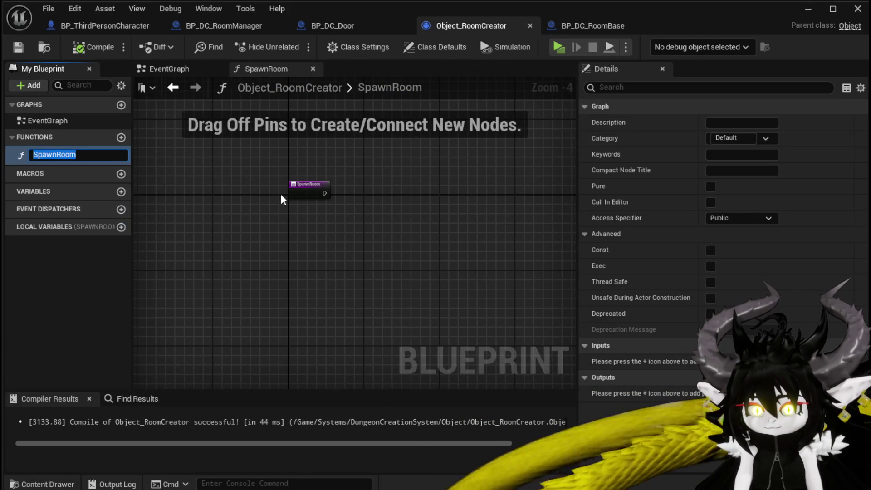
{"action": "type", "text": "In"}
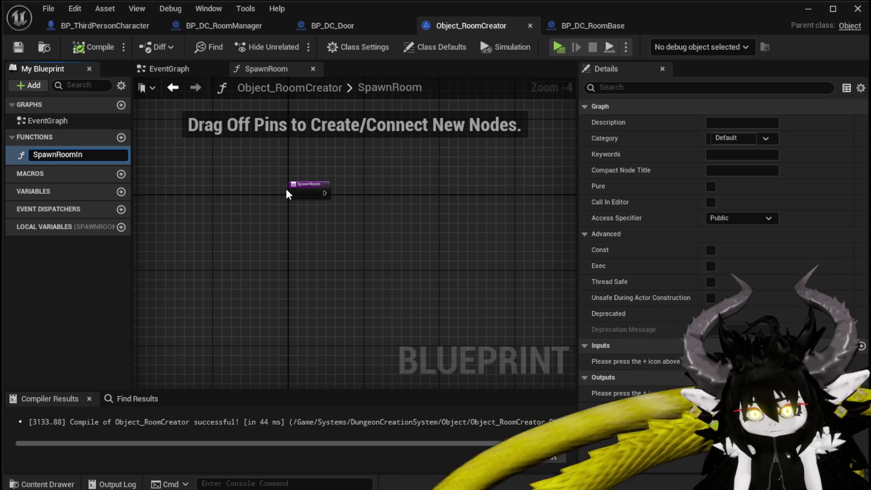
{"action": "type", "text": "terior"}
{"action": "key", "text": "Return"}
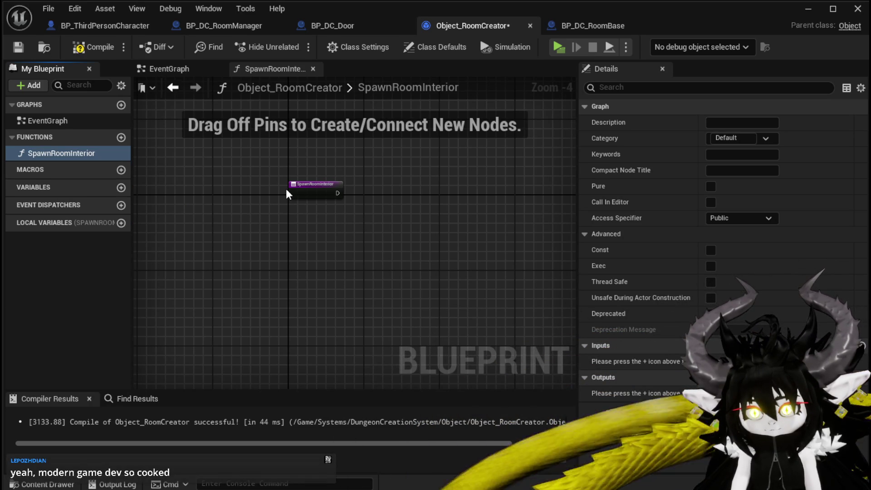
{"action": "left_click", "coordinate": [121, 137]}
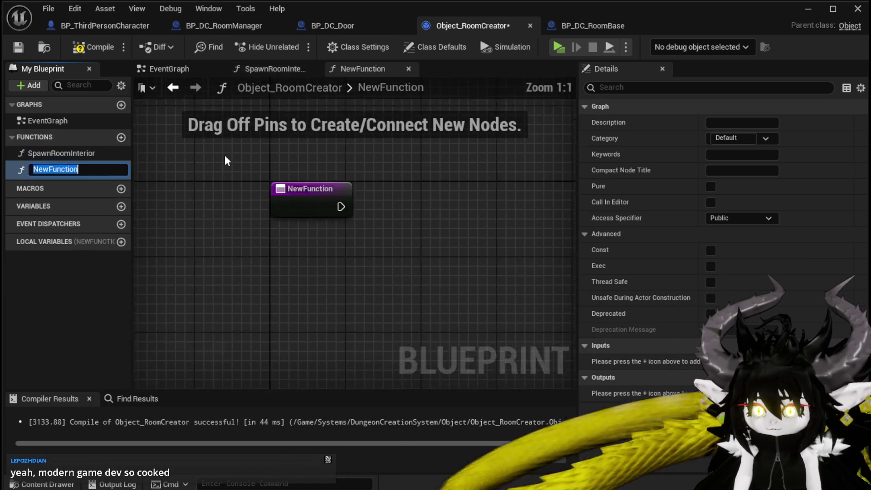
{"action": "type", "text": "Spaw"}
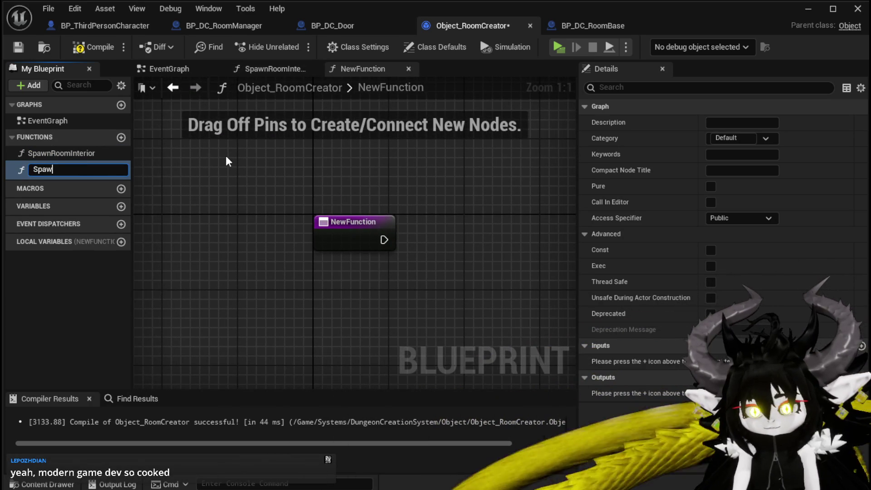
{"action": "type", "text": "nRoomDoors"}
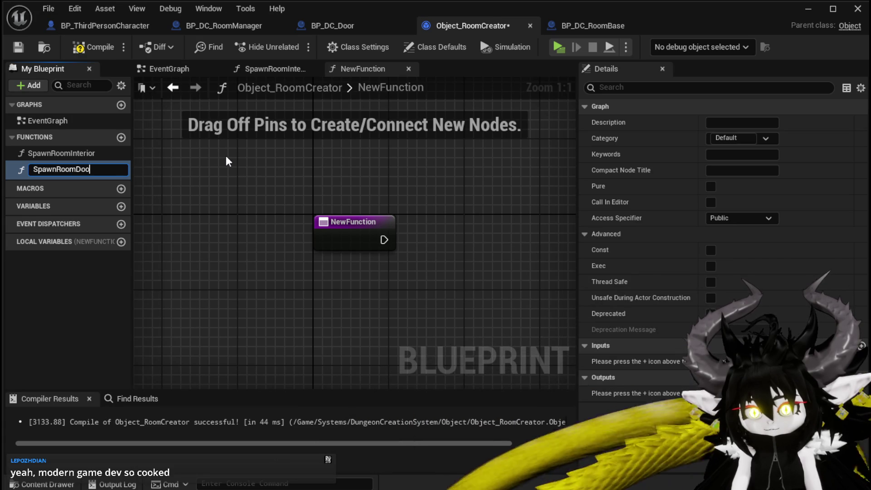
{"action": "key", "text": "Return"}
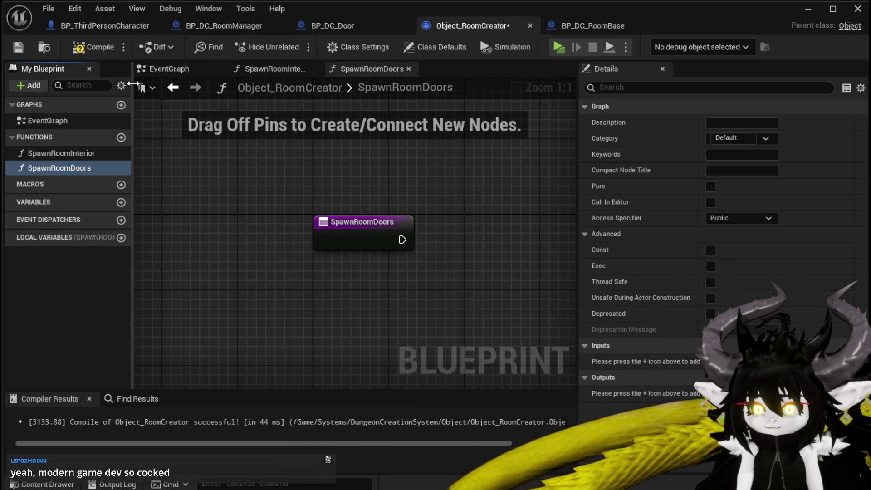
Step: Compile and save Object_RoomCreator, then open BP_DC_RoomManager's BuildRoom graph
{"action": "left_click", "coordinate": [97, 53]}
{"action": "left_click", "coordinate": [18, 47]}
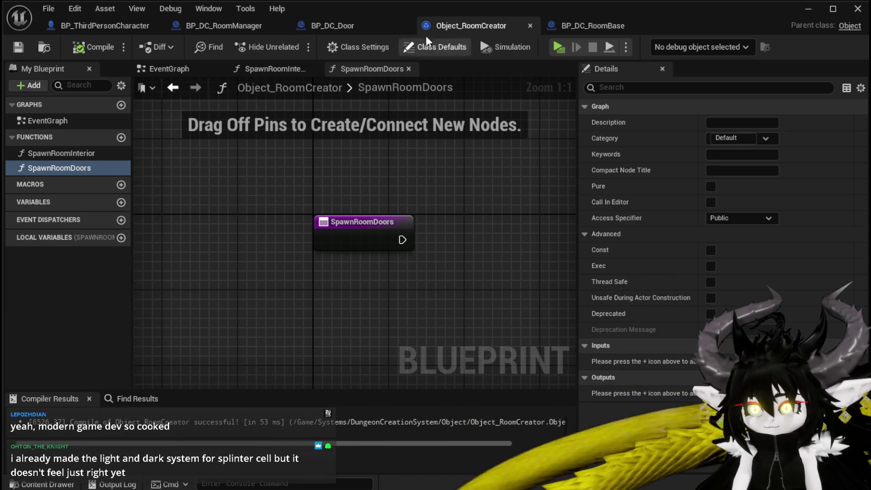
{"action": "left_click", "coordinate": [612, 32]}
{"action": "scroll", "coordinate": [283, 181], "scroll_direction": "down", "scroll_amount": 7}
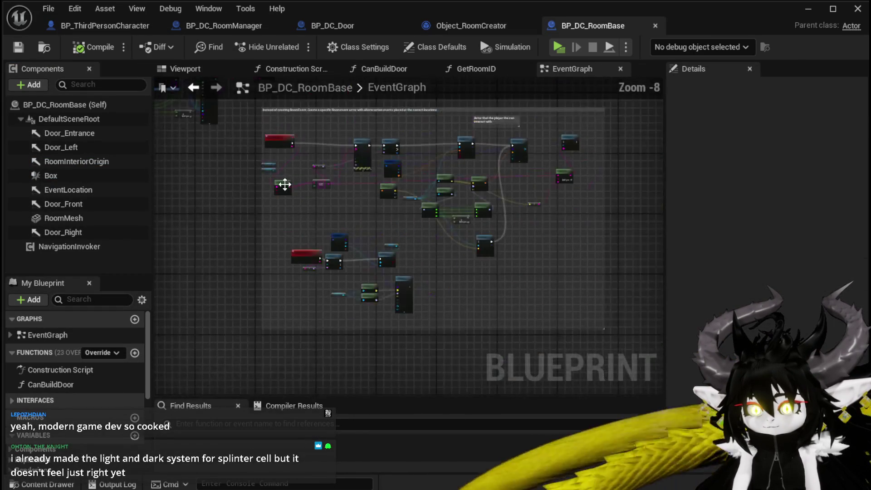
{"action": "scroll", "coordinate": [290, 177], "scroll_direction": "up", "scroll_amount": 8}
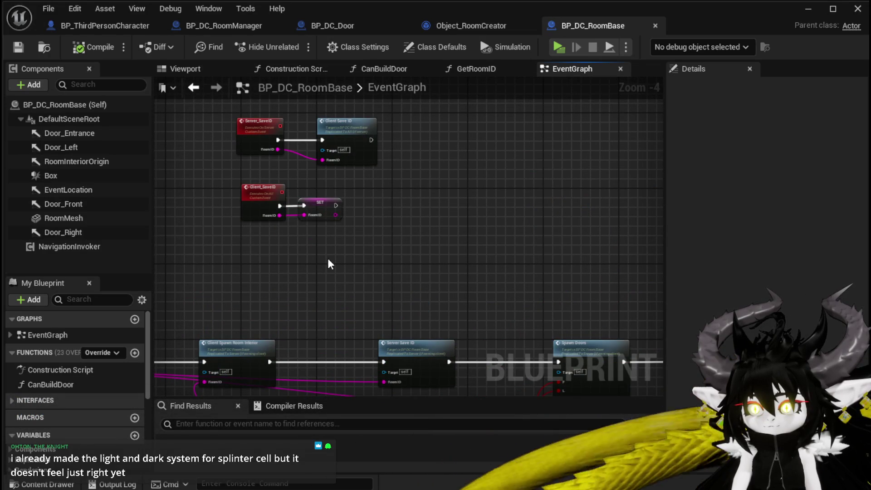
{"action": "left_click", "coordinate": [458, 23]}
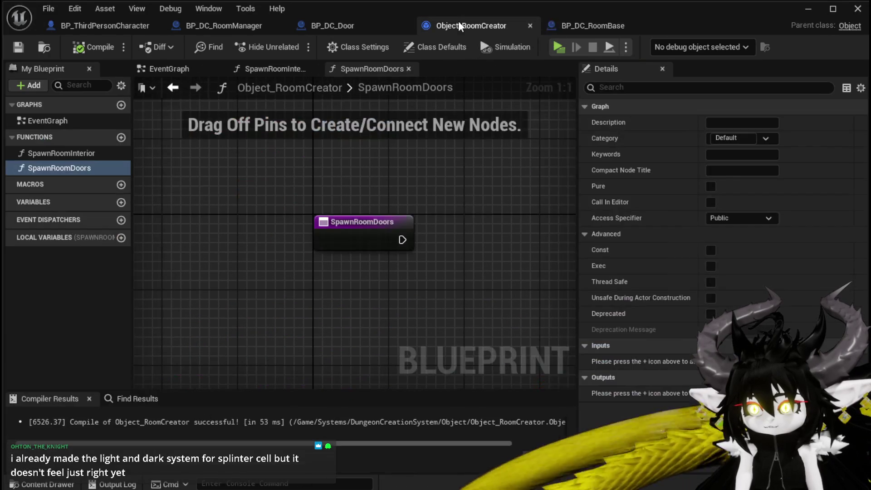
{"action": "left_click", "coordinate": [211, 29]}
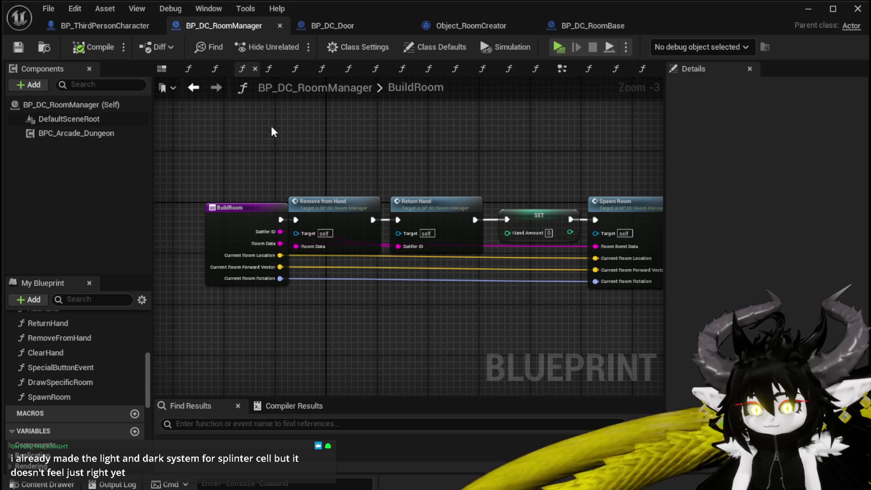
Step: Shift the BuildRoom node left, browse the functions list, and switch to BP_DC_RoomManager's EventGraph
{"action": "left_click_drag", "start_coordinate": [264, 182], "coordinate": [221, 181]}
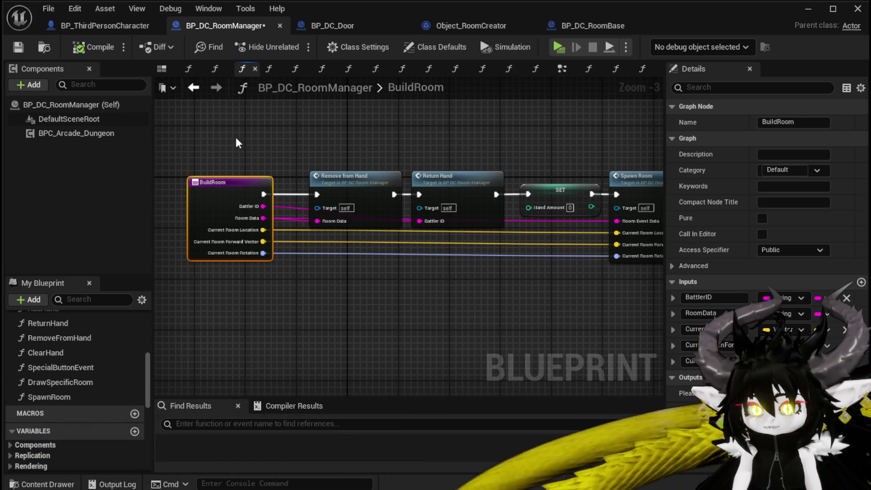
{"action": "scroll", "coordinate": [72, 349], "scroll_direction": "up", "scroll_amount": 10}
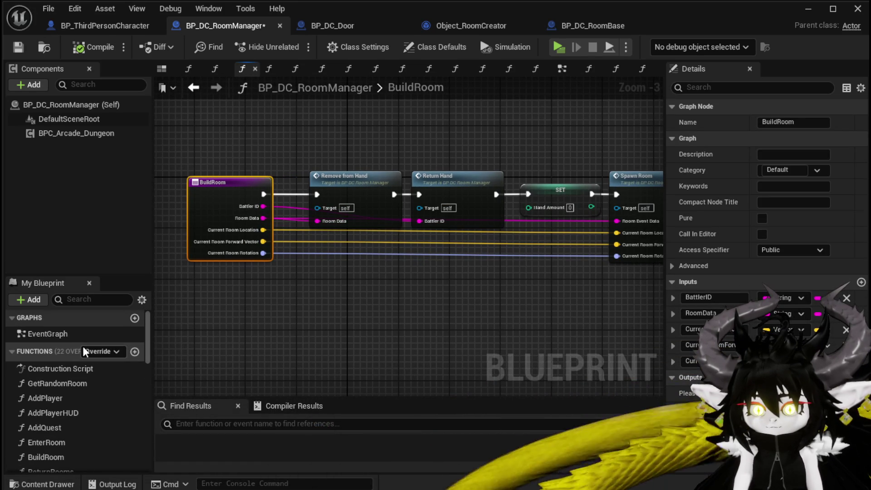
{"action": "scroll", "coordinate": [82, 347], "scroll_direction": "down", "scroll_amount": 3}
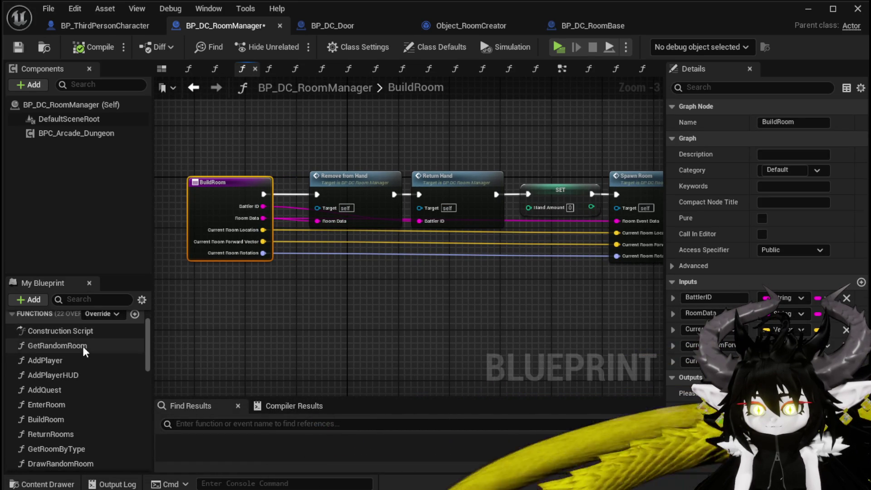
{"action": "scroll", "coordinate": [82, 347], "scroll_direction": "down", "scroll_amount": 9}
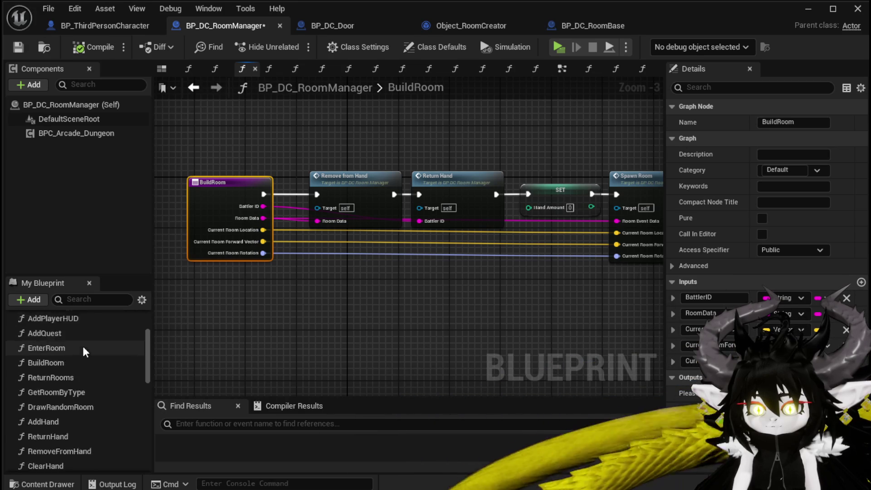
{"action": "scroll", "coordinate": [83, 347], "scroll_direction": "down", "scroll_amount": 9}
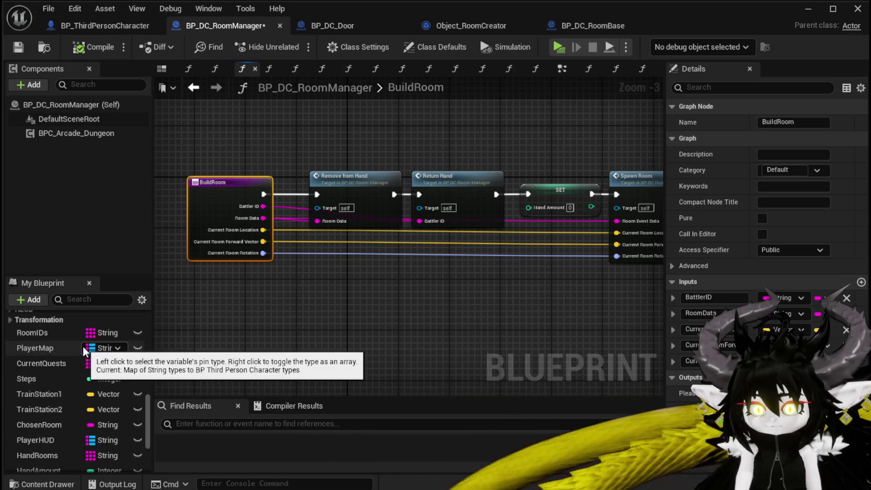
{"action": "scroll", "coordinate": [83, 346], "scroll_direction": "up", "scroll_amount": 12}
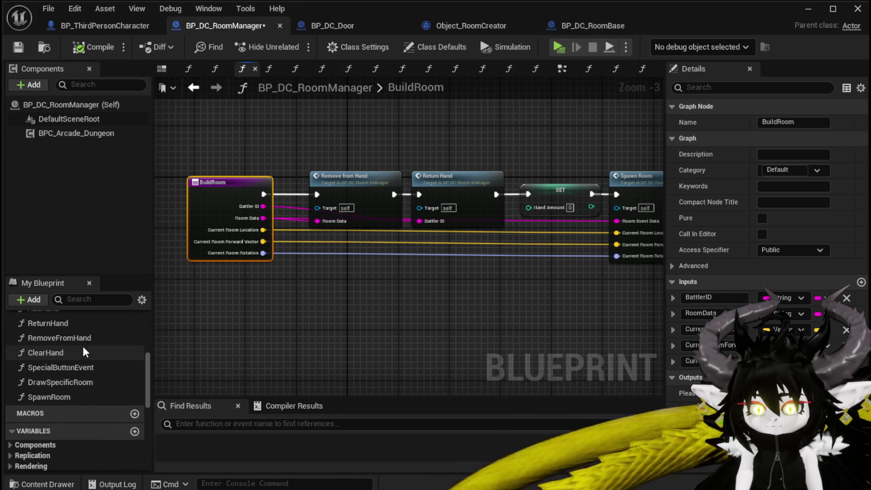
{"action": "scroll", "coordinate": [83, 346], "scroll_direction": "up", "scroll_amount": 5}
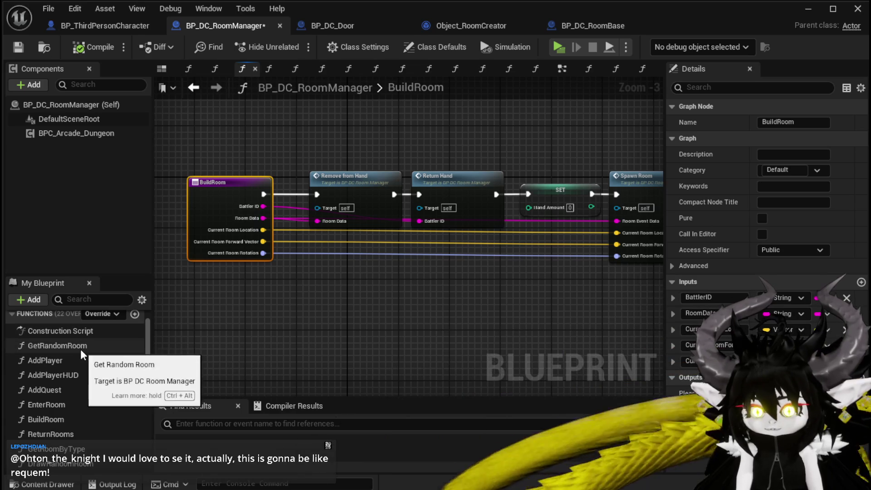
{"action": "left_click", "coordinate": [560, 70]}
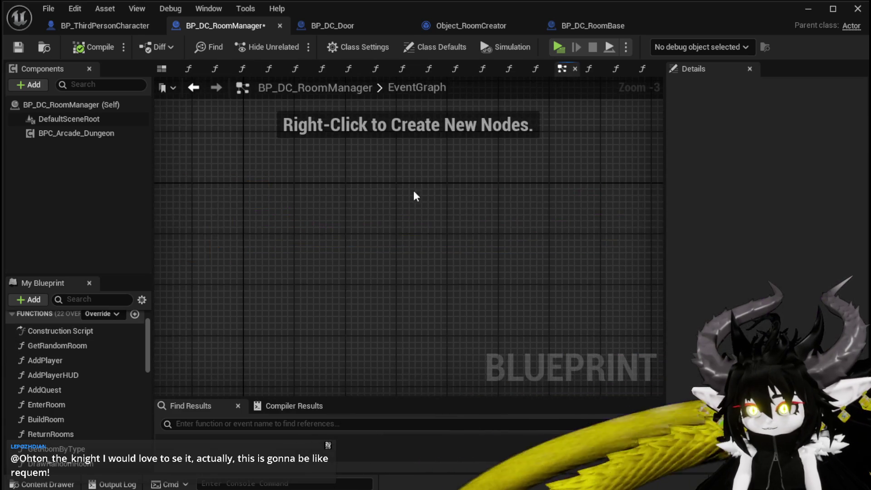
Step: Select the BPC_Arcade_Dungeon component, then minimize the Blueprint editor to reach the L_DungeonCreationTest level
{"action": "scroll", "coordinate": [393, 189], "scroll_direction": "up", "scroll_amount": 5}
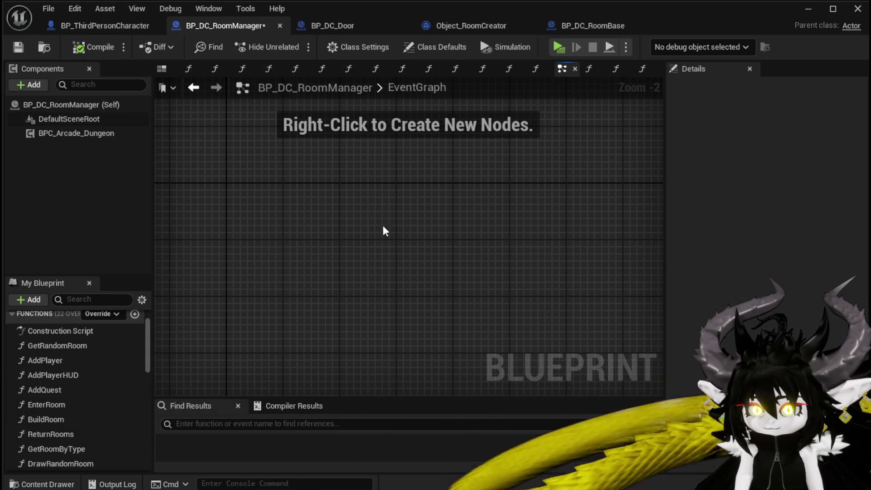
{"action": "left_click", "coordinate": [81, 134]}
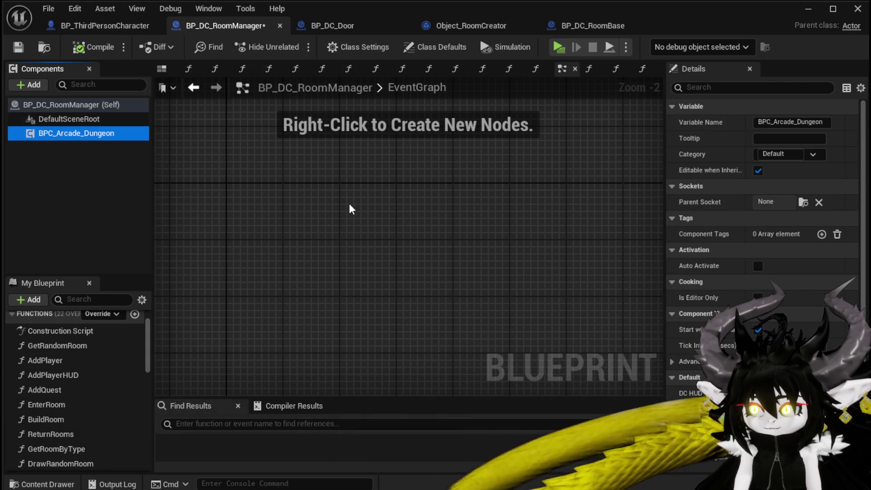
{"action": "left_click", "coordinate": [350, 207]}
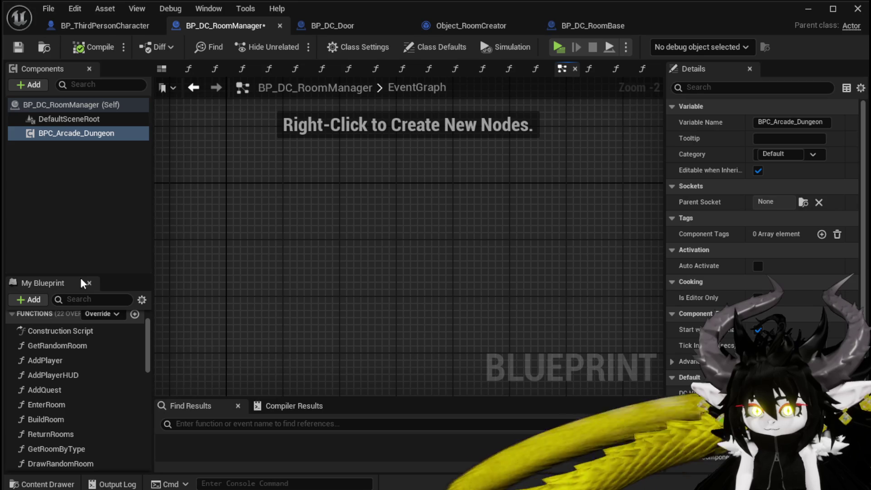
{"action": "scroll", "coordinate": [108, 349], "scroll_direction": "down", "scroll_amount": 2}
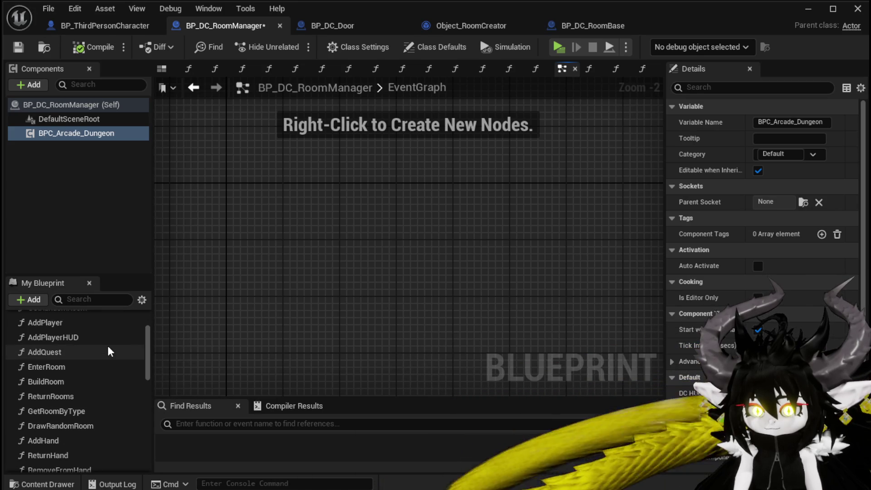
{"action": "scroll", "coordinate": [108, 347], "scroll_direction": "up", "scroll_amount": 2}
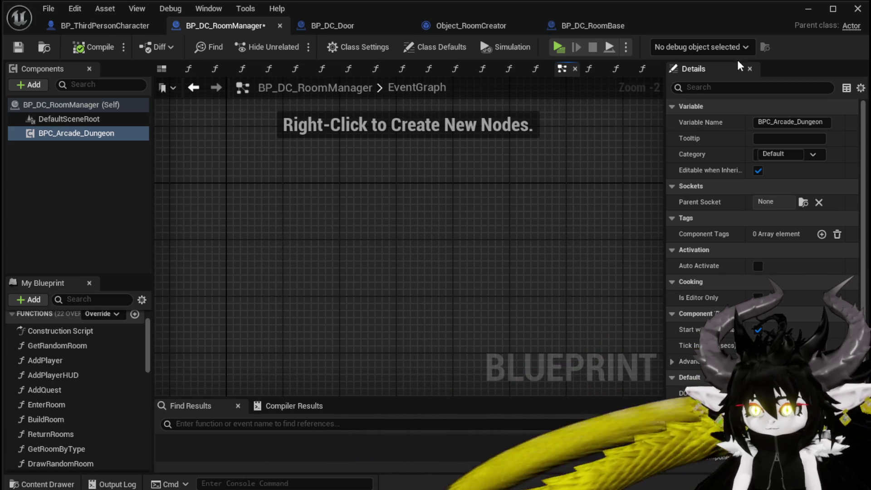
{"action": "left_click", "coordinate": [808, 9]}
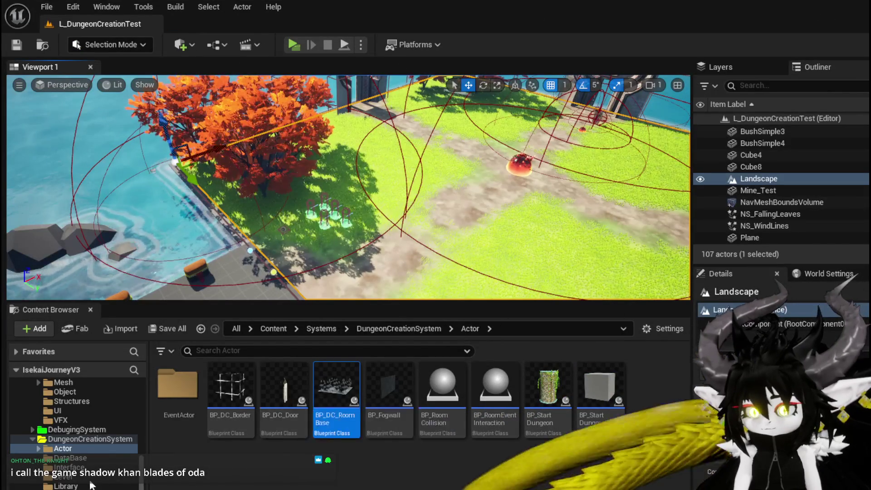
Step: Open BPC_Arcade_Dungeon from Systems > BPC and select Build Room Tracker in its BindEvent graph
{"action": "scroll", "coordinate": [69, 448], "scroll_direction": "up", "scroll_amount": 5}
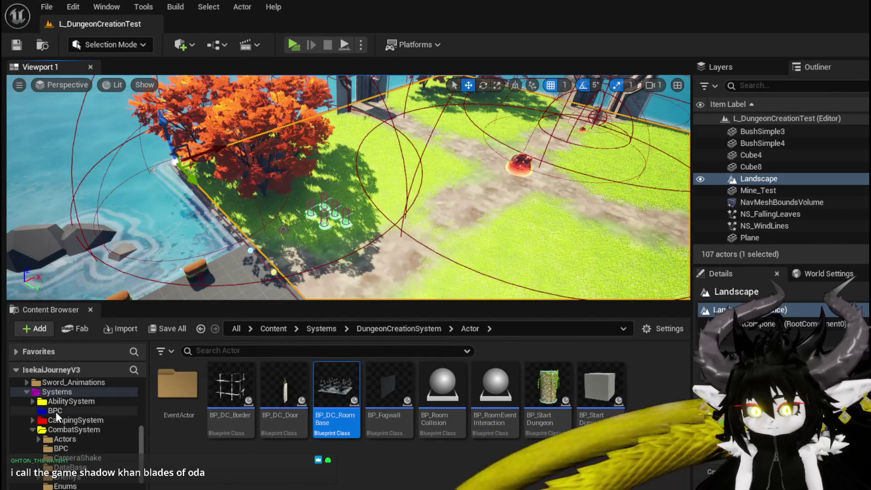
{"action": "left_click", "coordinate": [55, 411]}
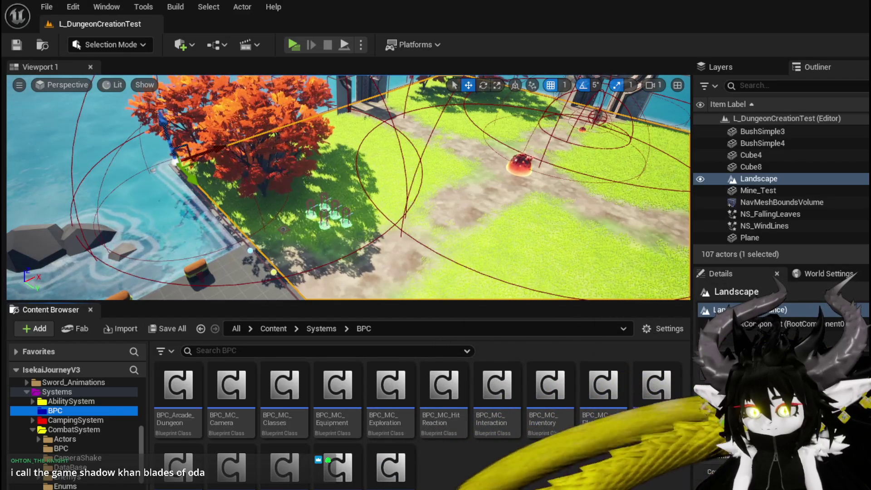
{"action": "double_click", "coordinate": [175, 399]}
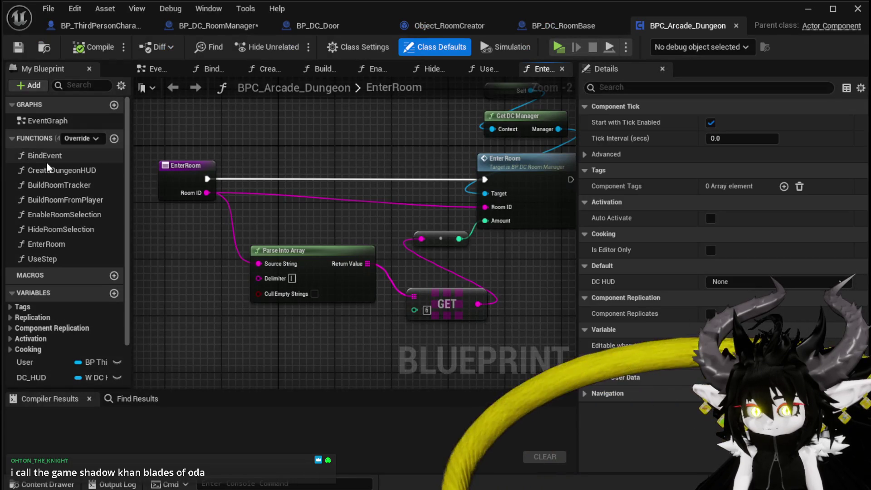
{"action": "double_click", "coordinate": [47, 157]}
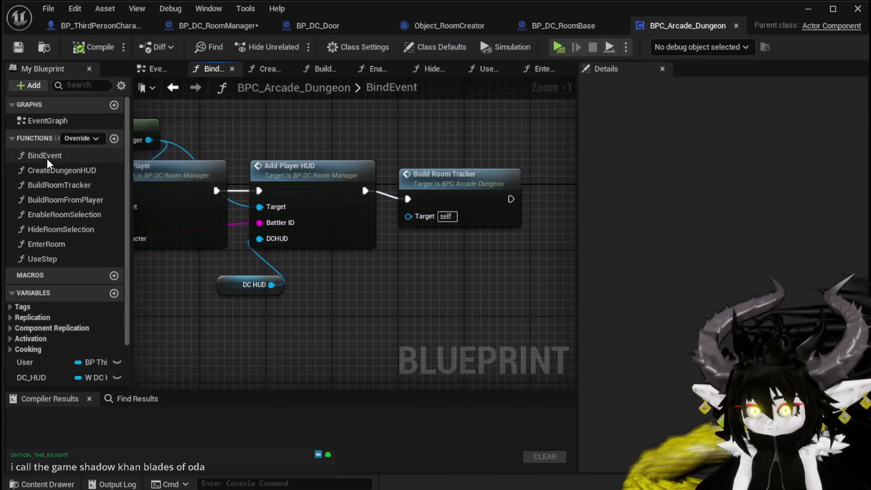
{"action": "left_click", "coordinate": [435, 200]}
Step: Add a new function to BPC_Arcade_Dungeon named ConstructRoomBuilder
{"action": "left_click", "coordinate": [114, 138]}
{"action": "type", "text": "Cr"}
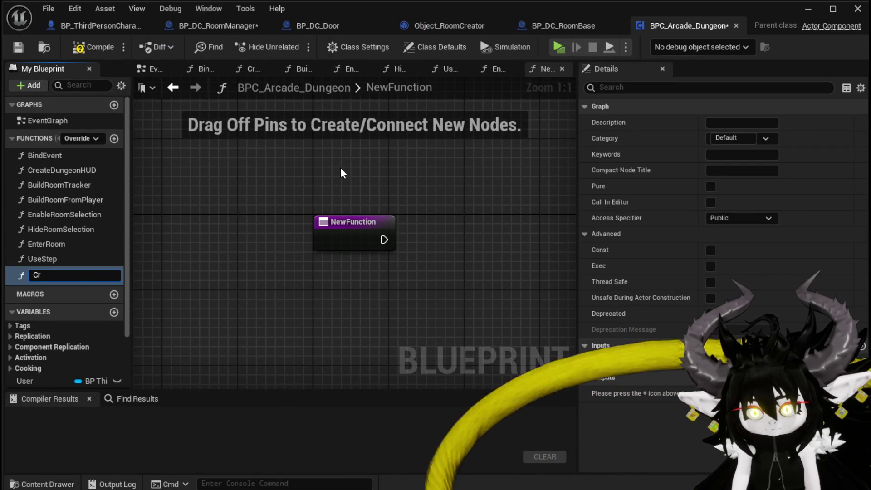
{"action": "key", "text": "BackSpace"}
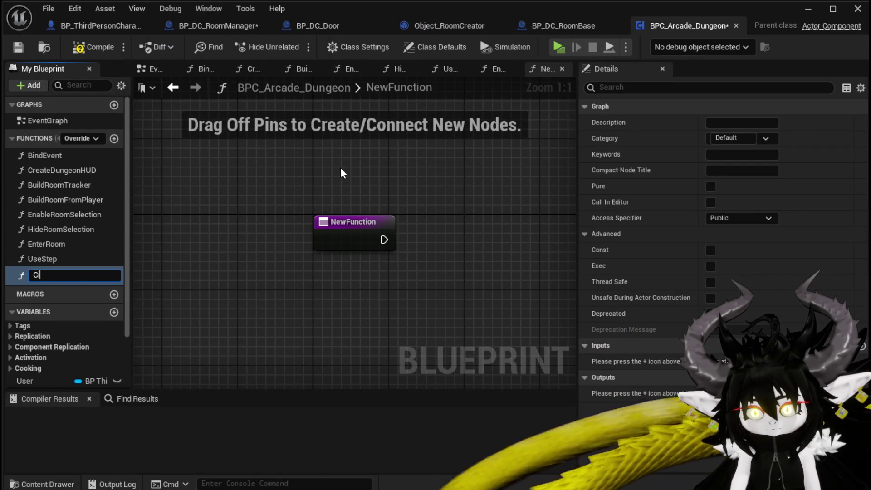
{"action": "type", "text": "onstu"}
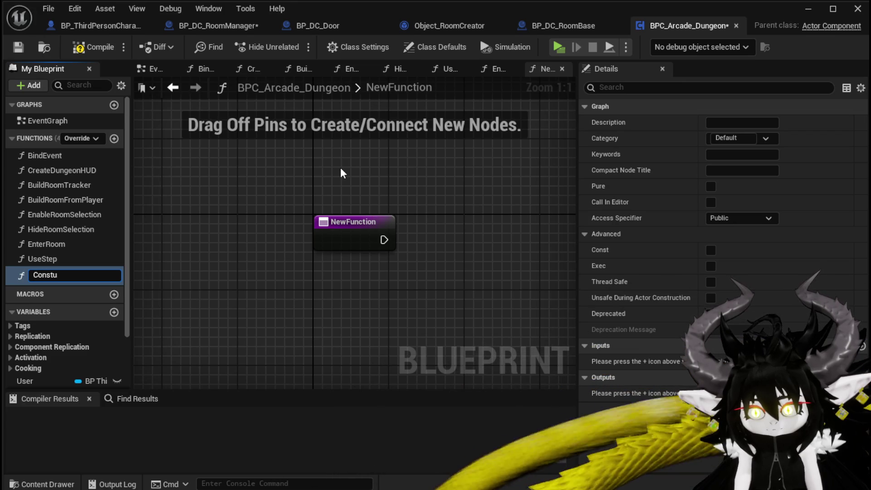
{"action": "key", "text": "BackSpace"}
{"action": "type", "text": "ruct"}
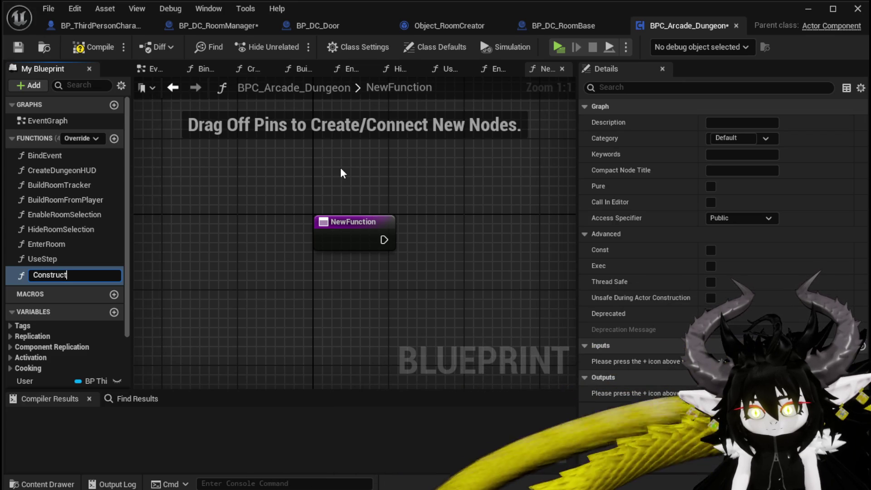
{"action": "type", "text": "RoomB"}
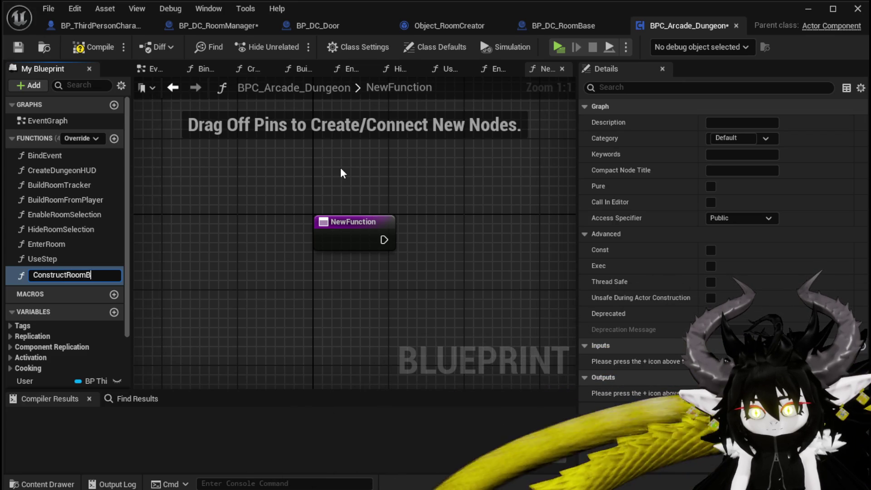
{"action": "type", "text": "uilder"}
{"action": "key", "text": "Return"}
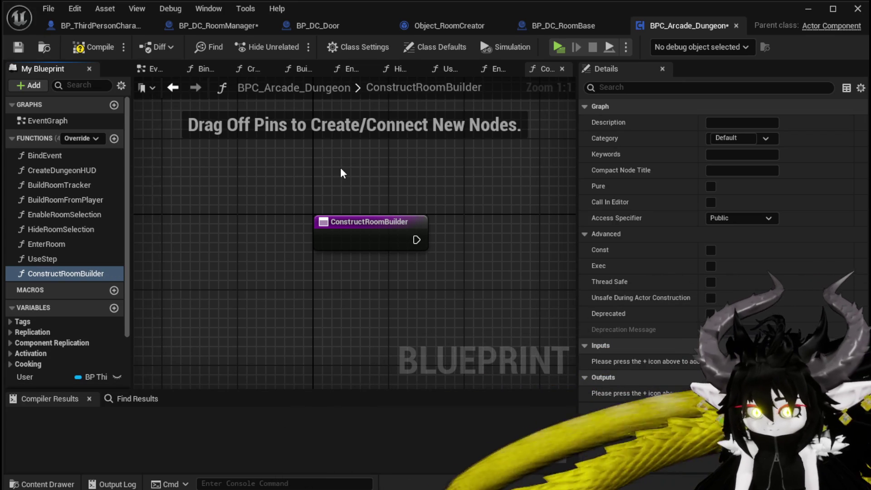
Step: Search 'construc' in the graph and place a Construct Object from Class node
{"action": "left_click_drag", "start_coordinate": [341, 169], "coordinate": [387, 166]}
{"action": "right_click", "coordinate": [382, 217]}
{"action": "type", "text": "c"}
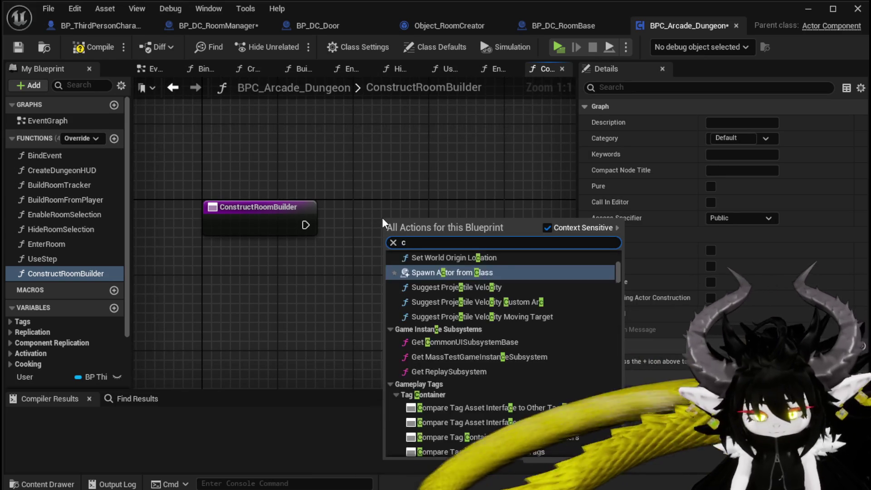
{"action": "type", "text": "onstruc"}
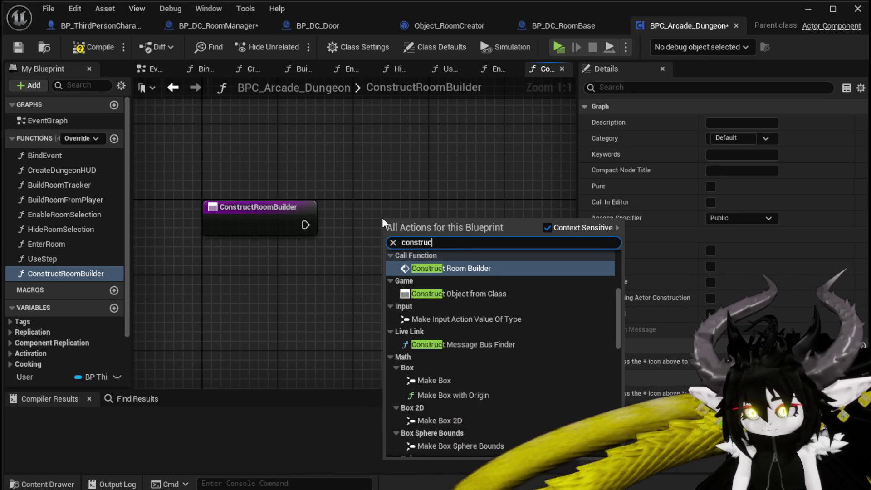
{"action": "left_click", "coordinate": [454, 293]}
Step: Wire the function entry into Construct Object from Class with Object_RoomCreator as the class
{"action": "mouse_move", "coordinate": [305, 225]}
{"action": "left_mouse_down"}
{"action": "mouse_move", "coordinate": [393, 234]}
{"action": "mouse_move", "coordinate": [337, 204]}
{"action": "left_mouse_up"}
{"action": "left_click", "coordinate": [376, 254]}
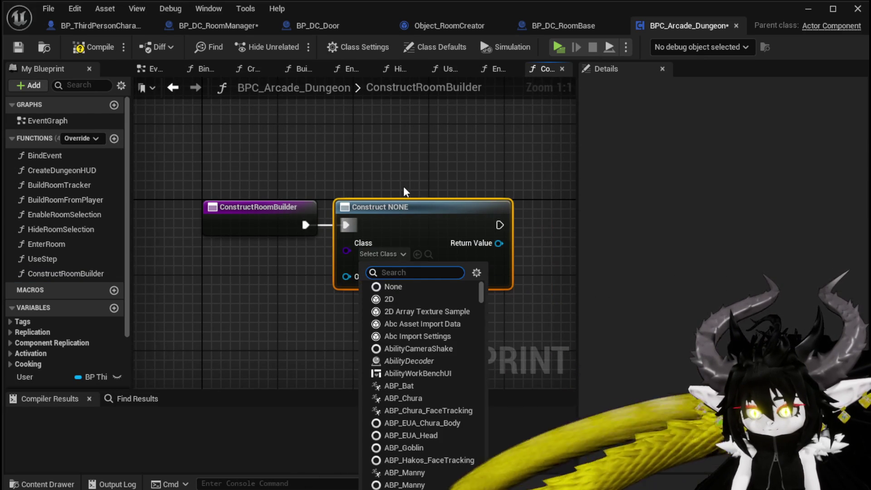
{"action": "type", "text": "Room"}
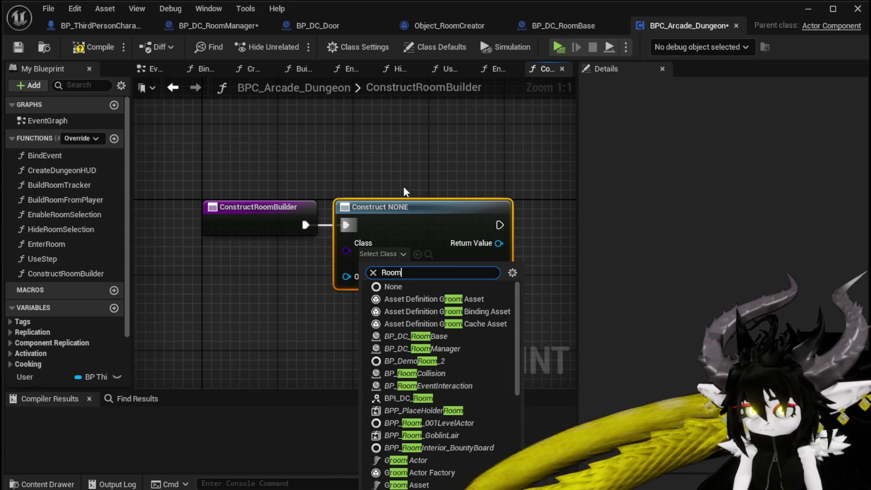
{"action": "type", "text": "b"}
{"action": "key", "text": "BackSpace"}
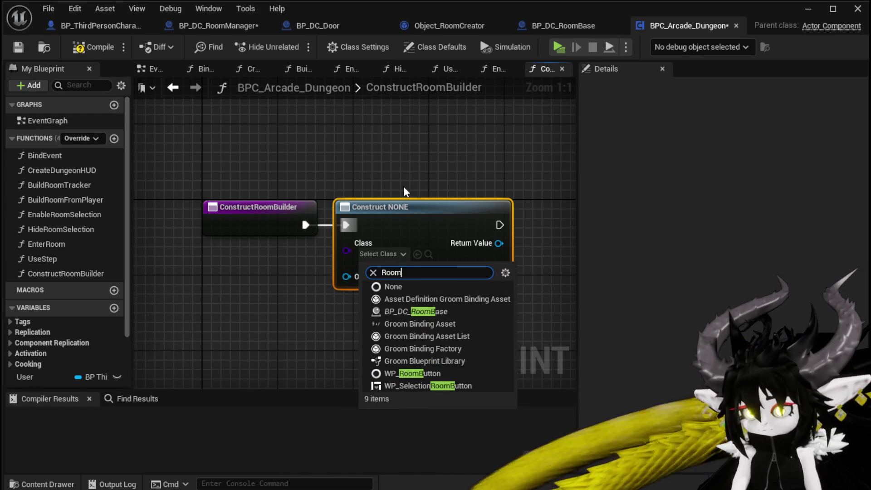
{"action": "type", "text": "Crea"}
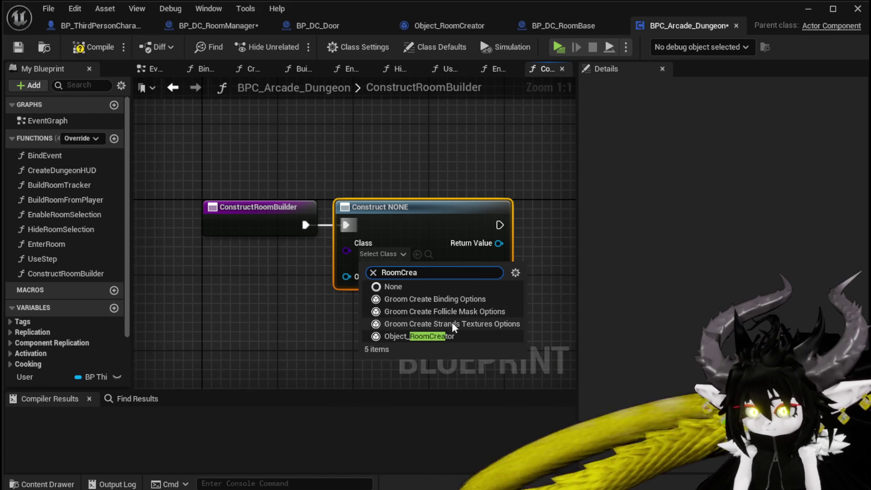
{"action": "left_click", "coordinate": [430, 334]}
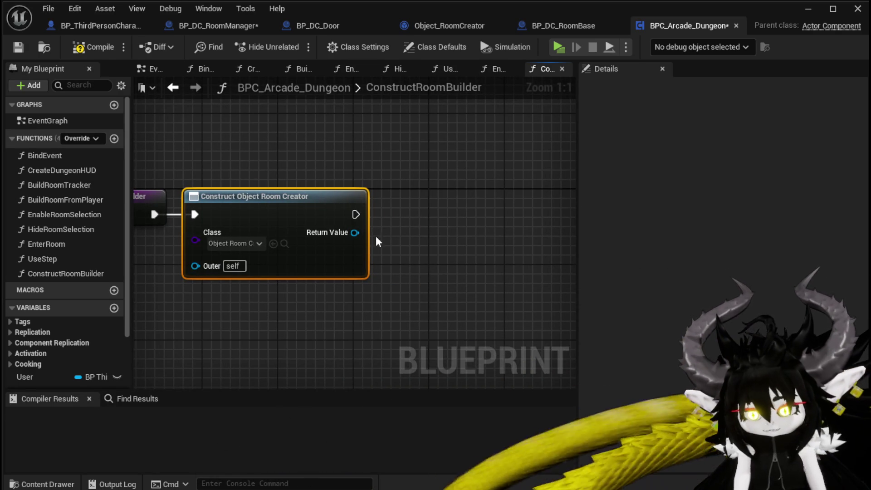
{"action": "right_click", "coordinate": [356, 232]}
Step: Promote the construct node's return value to a variable named RoomBuilder, then switch to BP_DC_RoomManager
{"action": "left_click", "coordinate": [399, 269]}
{"action": "type", "text": "R"}
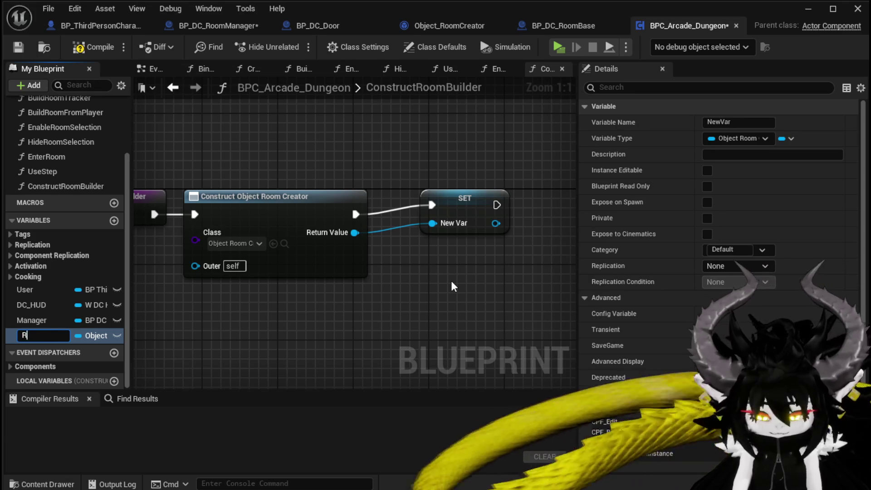
{"action": "type", "text": "oomBui"}
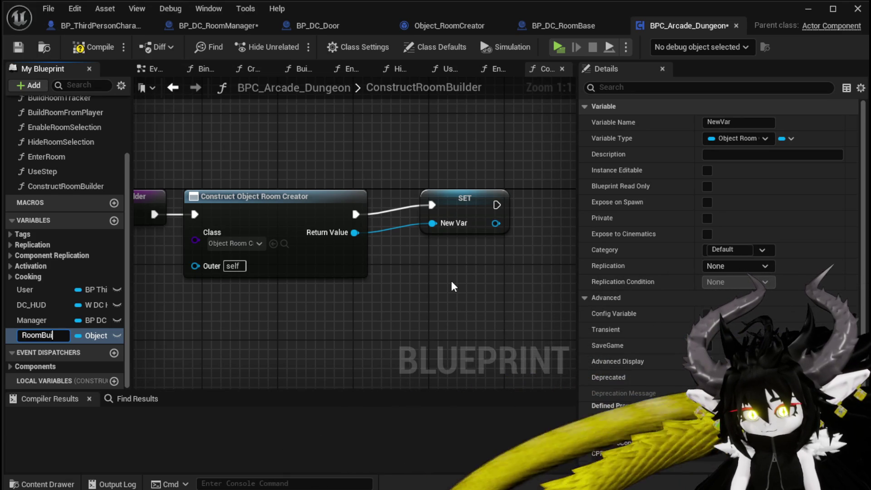
{"action": "type", "text": "lder"}
{"action": "key", "text": "Return"}
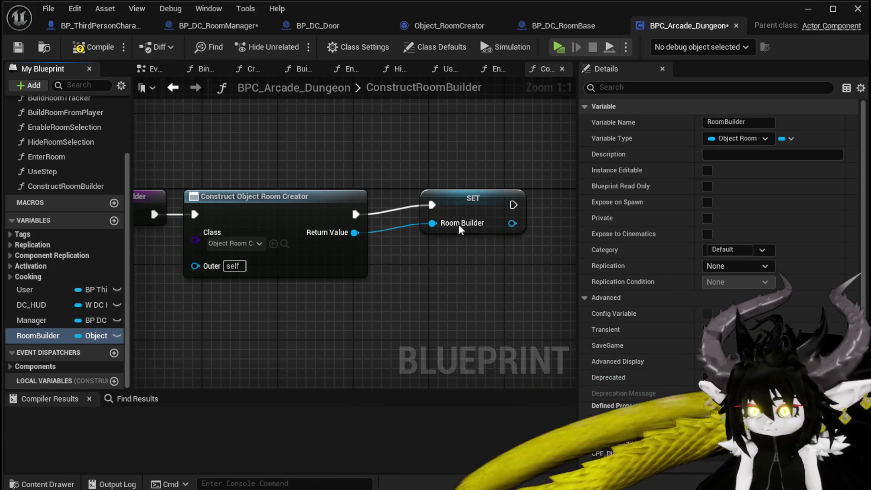
{"action": "left_click_drag", "start_coordinate": [470, 204], "coordinate": [451, 213]}
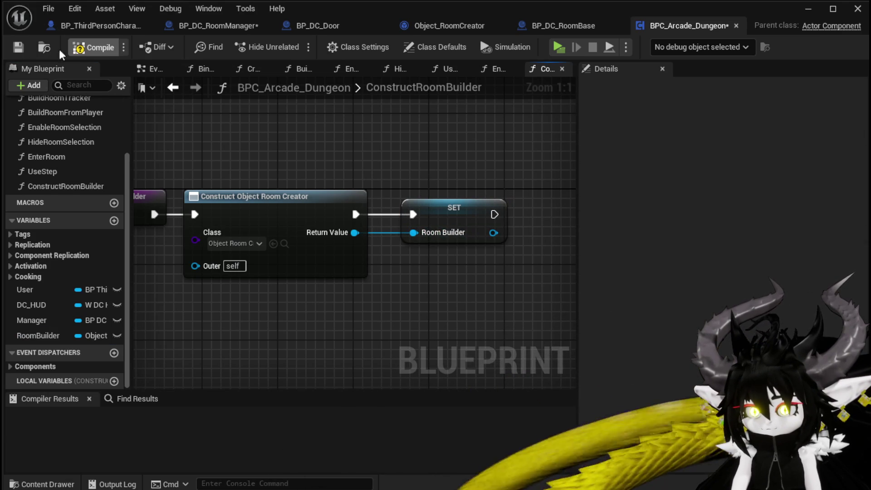
{"action": "left_click", "coordinate": [223, 26]}
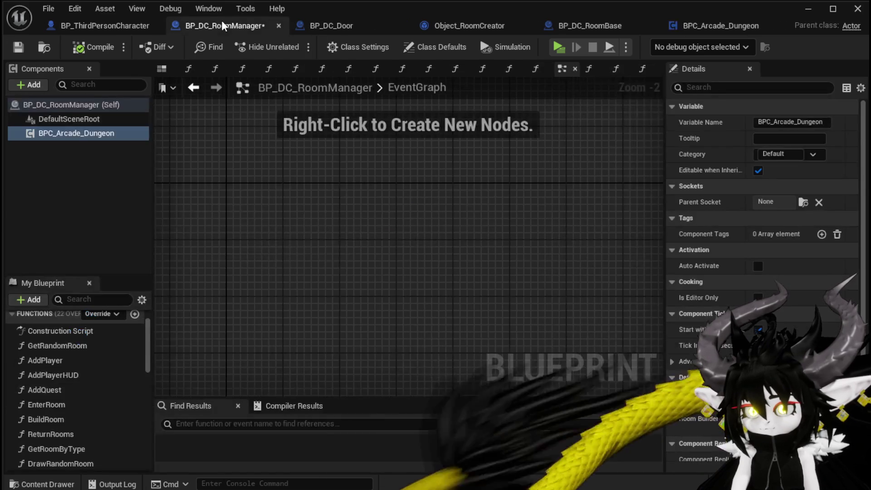
Step: Save BP_DC_RoomManager, glance at BP_DC_Door, then return to the BPC_Arcade_Dungeon tab
{"action": "left_click", "coordinate": [14, 48]}
{"action": "left_click", "coordinate": [314, 26]}
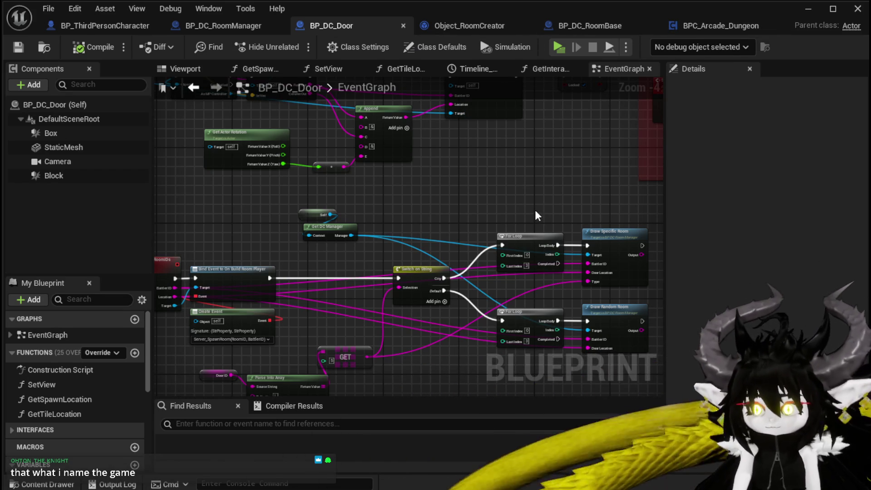
{"action": "left_click", "coordinate": [211, 28]}
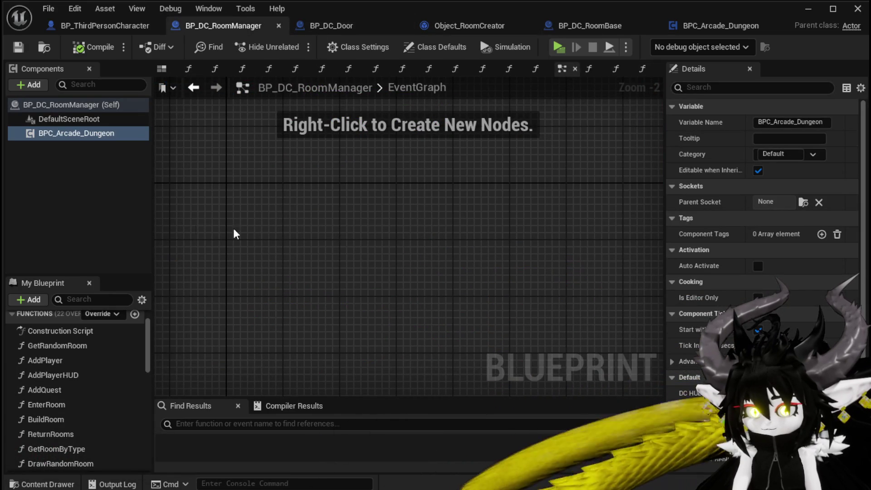
{"action": "scroll", "coordinate": [77, 408], "scroll_direction": "down", "scroll_amount": 3}
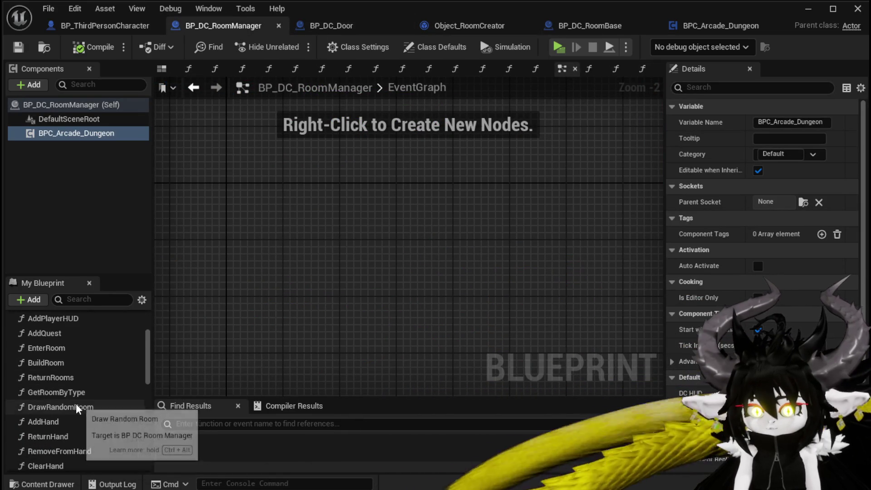
{"action": "left_click", "coordinate": [714, 26]}
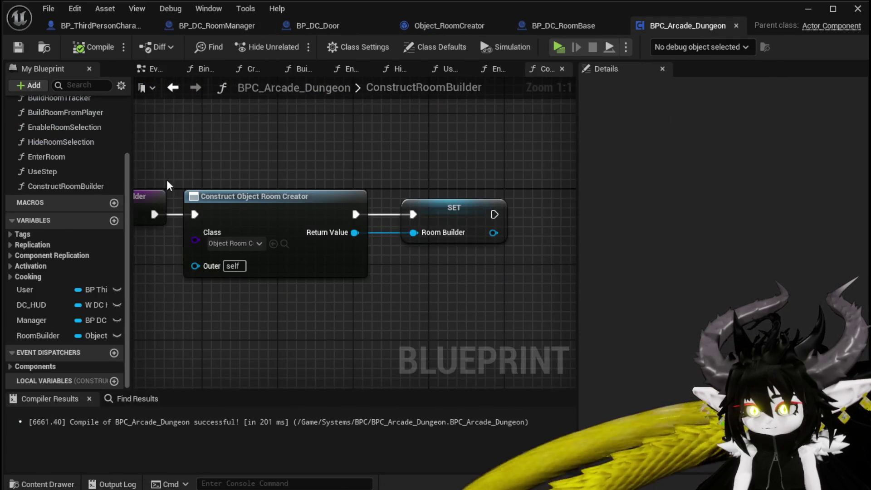
Step: In BindEvent, add a ConstructRoomBuilder call wired after Build Room Tracker
{"action": "scroll", "coordinate": [87, 176], "scroll_direction": "up", "scroll_amount": 5}
{"action": "double_click", "coordinate": [53, 153]}
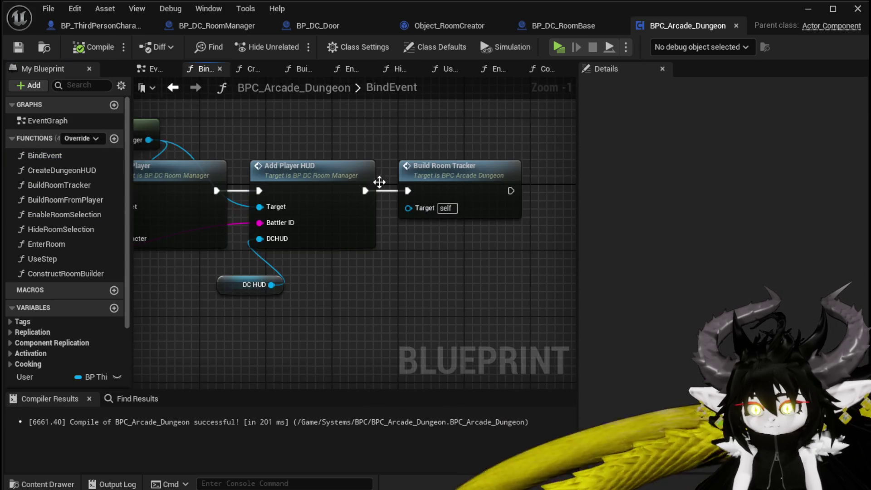
{"action": "scroll", "coordinate": [420, 271], "scroll_direction": "down", "scroll_amount": 2}
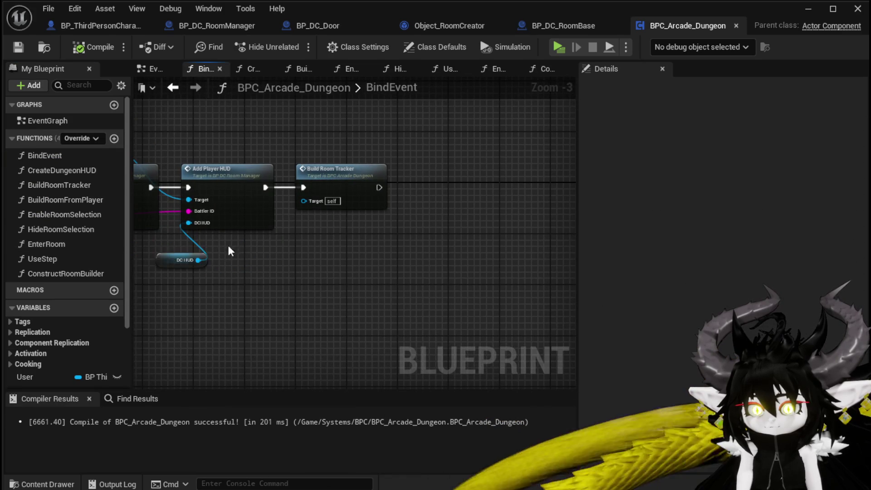
{"action": "left_click_drag", "start_coordinate": [408, 240], "coordinate": [553, 239]}
{"action": "mouse_move", "coordinate": [245, 296]}
{"action": "left_mouse_down"}
{"action": "mouse_move", "coordinate": [420, 291]}
{"action": "mouse_move", "coordinate": [149, 288]}
{"action": "mouse_move", "coordinate": [69, 309]}
{"action": "left_mouse_up"}
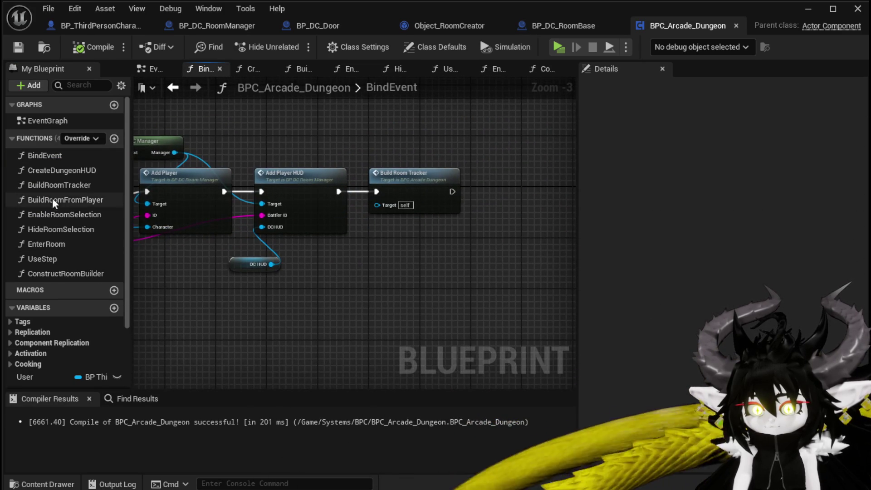
{"action": "left_click_drag", "start_coordinate": [61, 274], "coordinate": [498, 163]}
{"action": "mouse_move", "coordinate": [452, 192]}
{"action": "left_mouse_down"}
{"action": "mouse_move", "coordinate": [508, 186]}
{"action": "mouse_move", "coordinate": [475, 190]}
{"action": "left_mouse_up"}
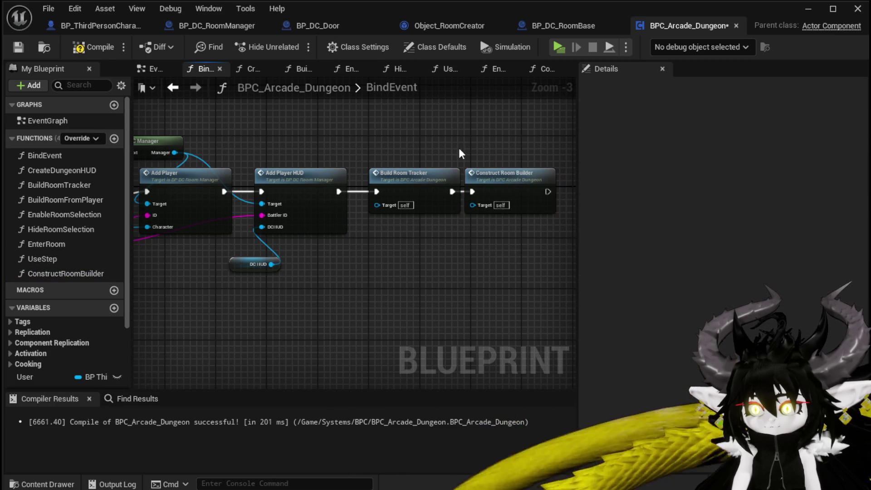
Step: Compile and save BPC_Arcade_Dungeon, then switch to BP_DC_RoomManager
{"action": "left_click", "coordinate": [93, 48]}
{"action": "left_click", "coordinate": [18, 47]}
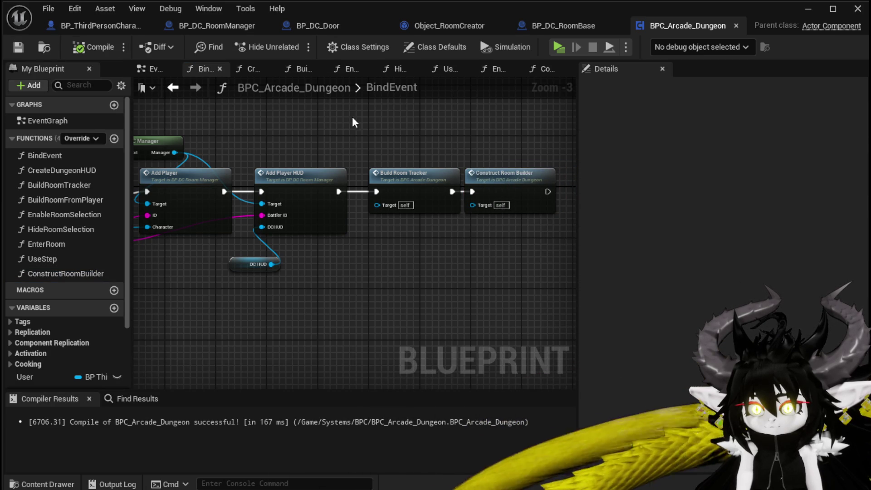
{"action": "left_click", "coordinate": [194, 27]}
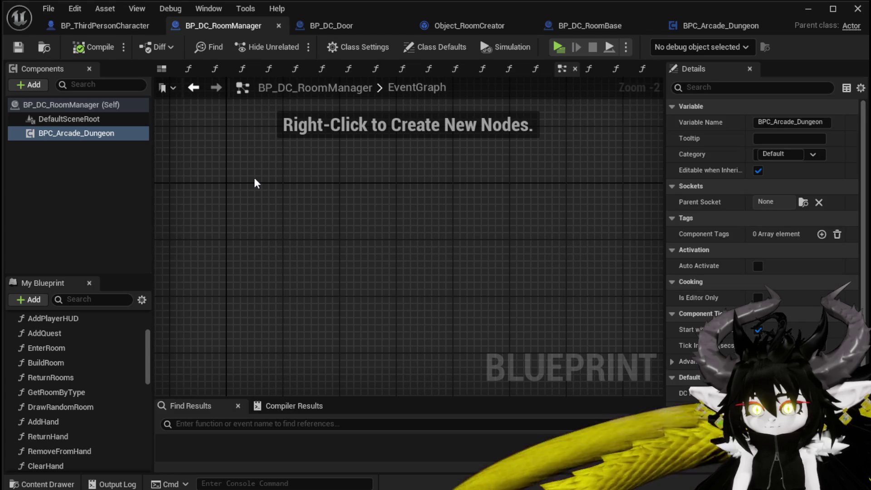
Step: In SpawnRoom, delete the Get Actor Location and Forward Vector nodes, then compile and save
{"action": "scroll", "coordinate": [119, 363], "scroll_direction": "down", "scroll_amount": 3}
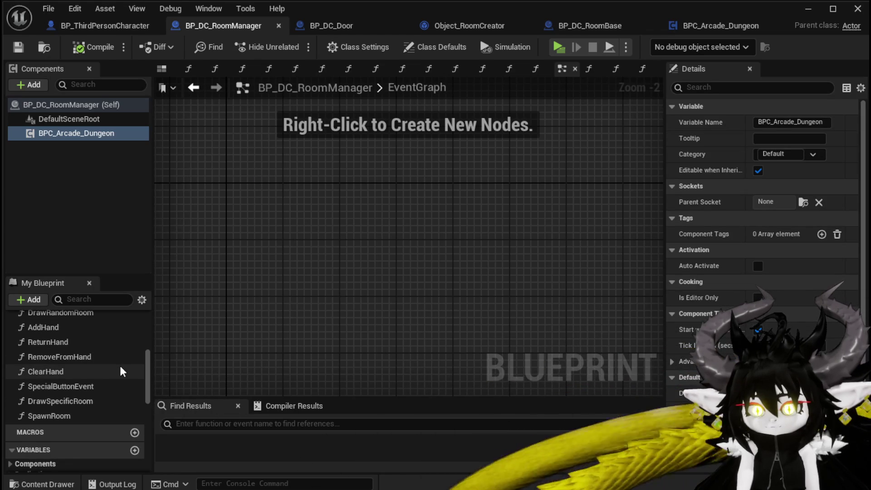
{"action": "double_click", "coordinate": [65, 416]}
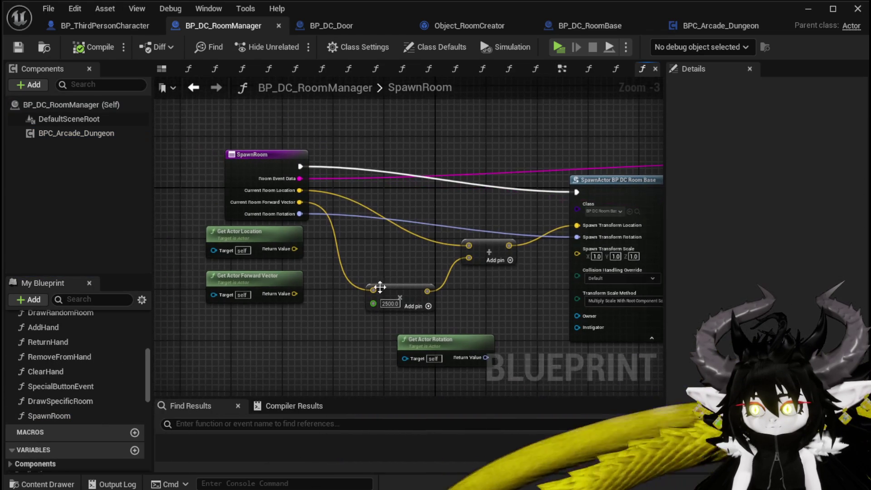
{"action": "left_click_drag", "start_coordinate": [260, 249], "coordinate": [241, 299]}
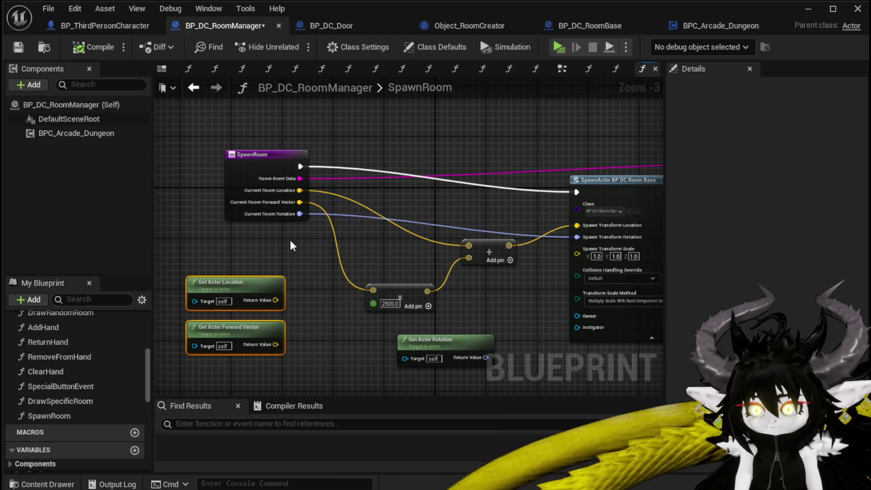
{"action": "left_click_drag", "start_coordinate": [213, 243], "coordinate": [252, 364]}
{"action": "key", "text": "Delete"}
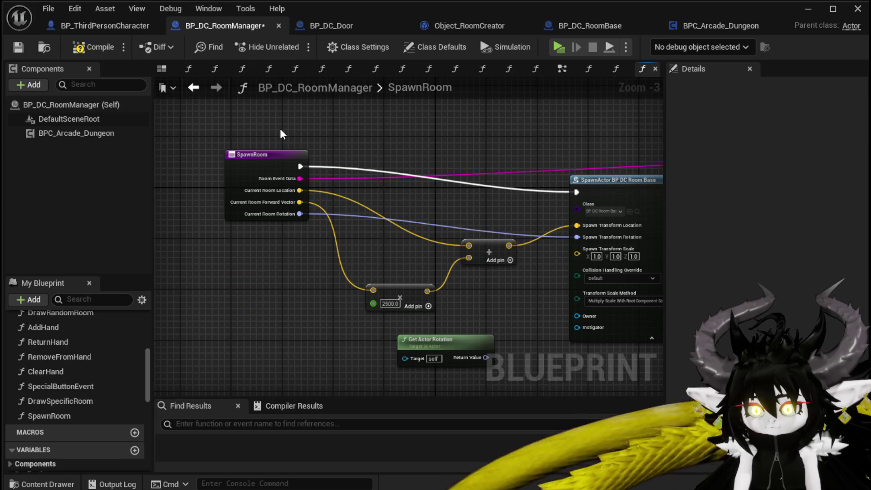
{"action": "left_click_drag", "start_coordinate": [270, 155], "coordinate": [262, 179]}
{"action": "scroll", "coordinate": [368, 140], "scroll_direction": "down", "scroll_amount": 2}
{"action": "scroll", "coordinate": [376, 156], "scroll_direction": "up", "scroll_amount": 4}
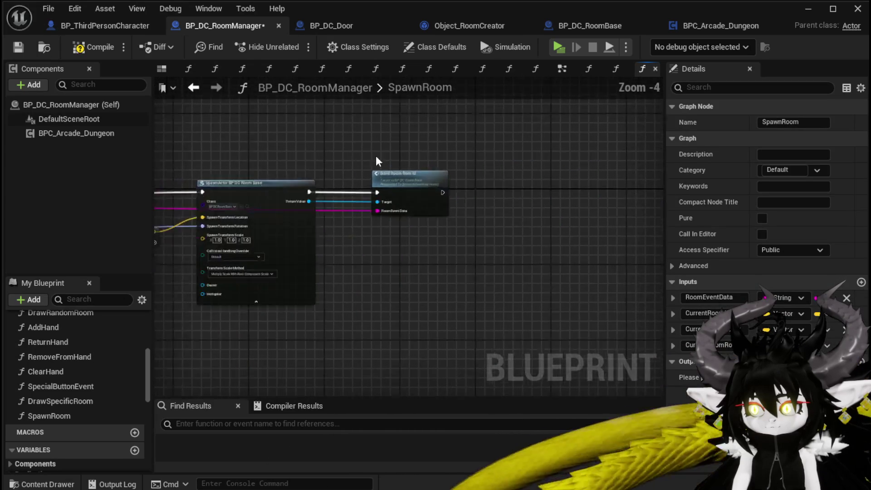
{"action": "left_click", "coordinate": [430, 162]}
{"action": "left_click", "coordinate": [95, 47]}
{"action": "left_click", "coordinate": [18, 47]}
Step: Delete the unused Get Actor Rotation node, tidy the math and SpawnActor nodes, and save
{"action": "scroll", "coordinate": [533, 152], "scroll_direction": "down", "scroll_amount": 3}
{"action": "left_click_drag", "start_coordinate": [162, 338], "coordinate": [300, 319]}
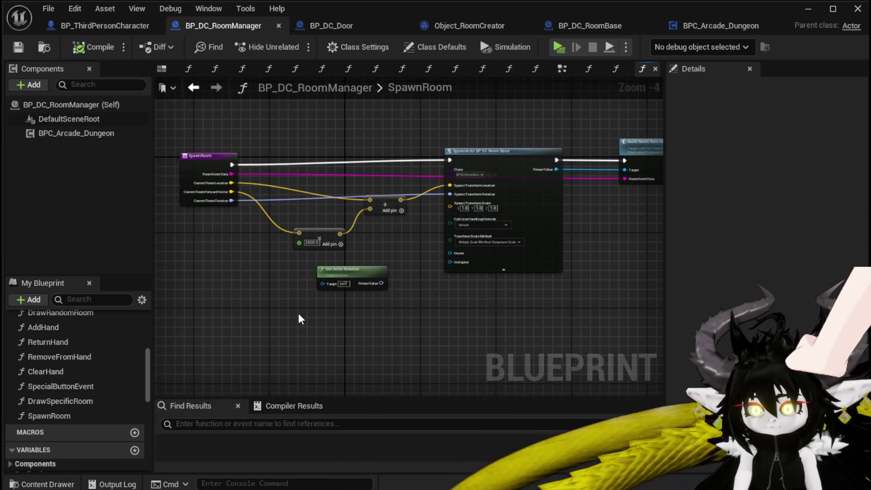
{"action": "key", "text": "Delete"}
{"action": "mouse_move", "coordinate": [287, 276]}
{"action": "left_mouse_down"}
{"action": "mouse_move", "coordinate": [379, 198]}
{"action": "mouse_move", "coordinate": [273, 194]}
{"action": "left_mouse_up"}
{"action": "left_click", "coordinate": [356, 123]}
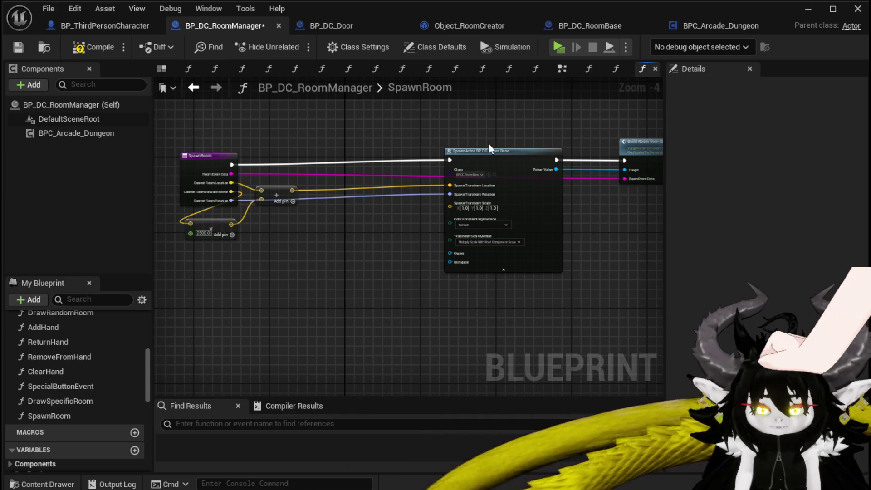
{"action": "mouse_move", "coordinate": [483, 125]}
{"action": "left_mouse_down"}
{"action": "mouse_move", "coordinate": [444, 121]}
{"action": "mouse_move", "coordinate": [464, 123]}
{"action": "mouse_move", "coordinate": [354, 154]}
{"action": "left_mouse_up"}
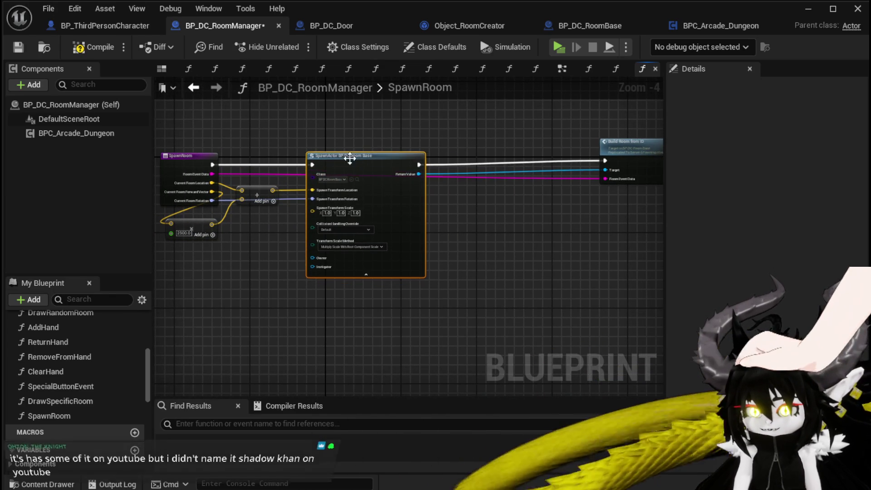
{"action": "left_click_drag", "start_coordinate": [637, 159], "coordinate": [514, 164]}
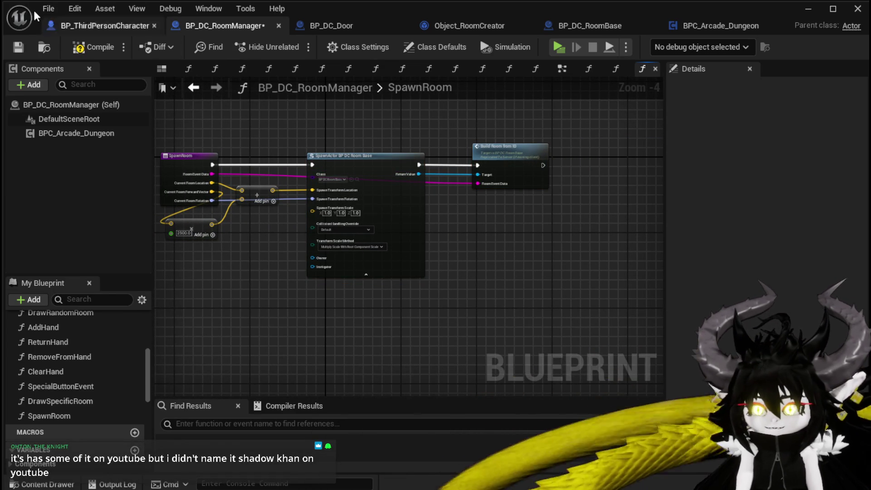
{"action": "left_click", "coordinate": [18, 47]}
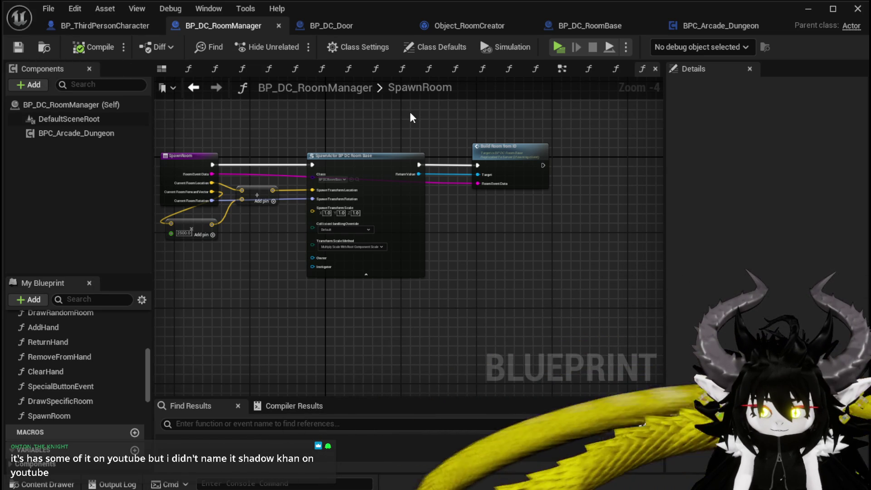
Step: Open the BuildRoomFromID event in BP_DC_RoomBase from the Build Room from ID node
{"action": "left_click_drag", "start_coordinate": [410, 117], "coordinate": [298, 104]}
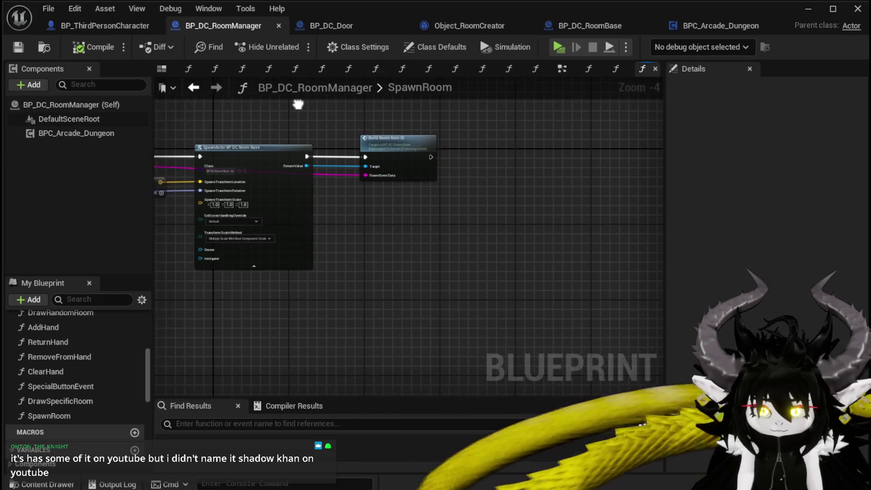
{"action": "scroll", "coordinate": [376, 118], "scroll_direction": "up", "scroll_amount": 2}
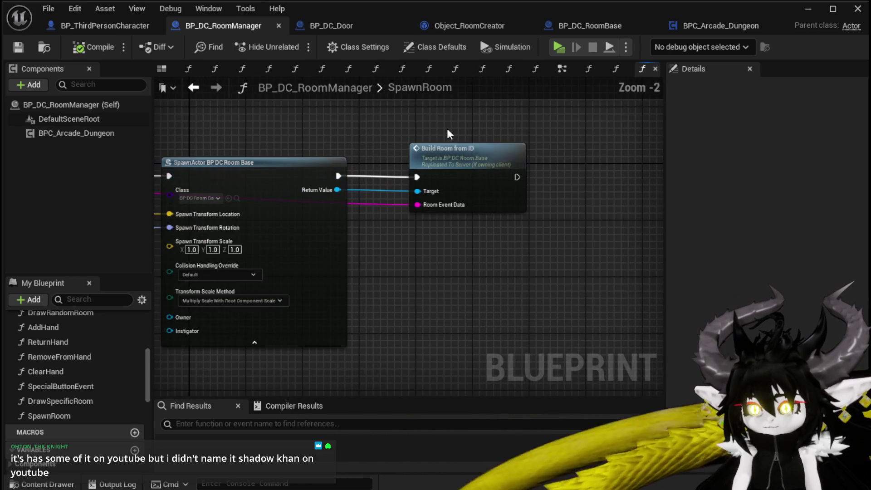
{"action": "double_click", "coordinate": [473, 153]}
{"action": "scroll", "coordinate": [392, 137], "scroll_direction": "up", "scroll_amount": 5}
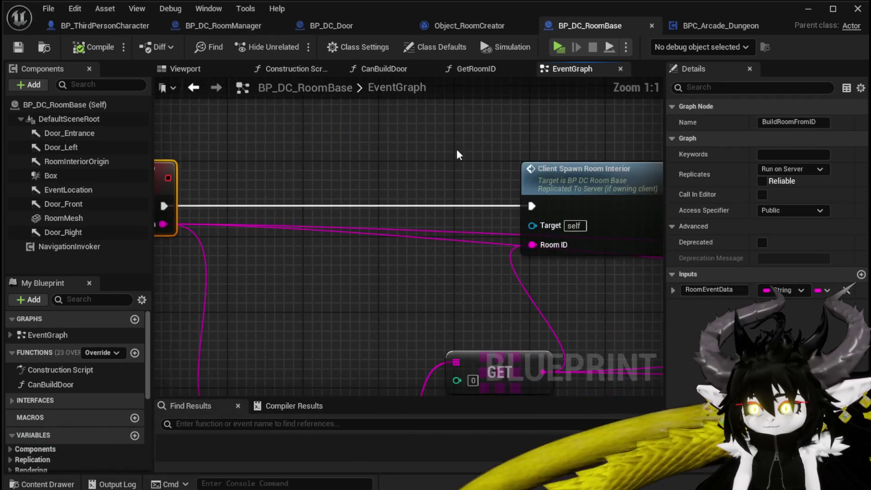
Step: Pan and zoom around BP_DC_RoomBase's EventGraph to inspect the BuildRoomFromID event
{"action": "scroll", "coordinate": [474, 147], "scroll_direction": "down", "scroll_amount": 4}
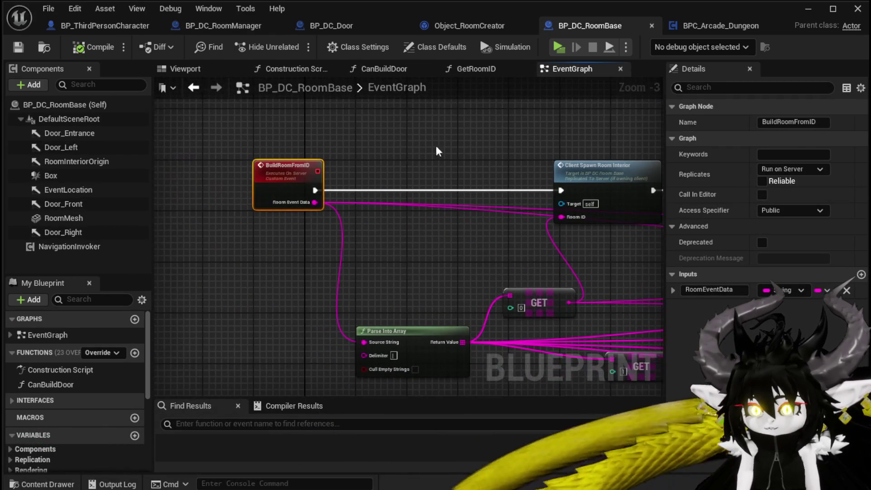
{"action": "scroll", "coordinate": [395, 187], "scroll_direction": "down", "scroll_amount": 4}
{"action": "left_click_drag", "start_coordinate": [402, 145], "coordinate": [245, 150]}
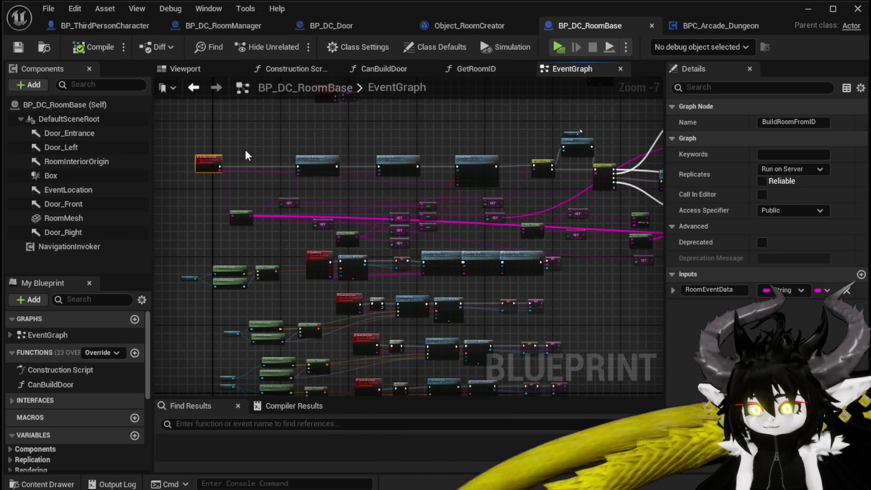
{"action": "scroll", "coordinate": [245, 152], "scroll_direction": "up", "scroll_amount": 3}
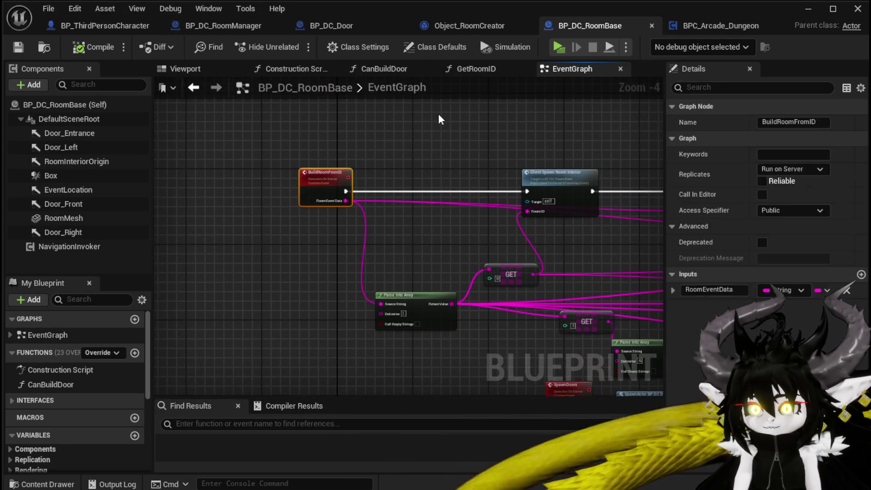
{"action": "mouse_move", "coordinate": [407, 119]}
{"action": "left_mouse_down"}
{"action": "mouse_move", "coordinate": [369, 136]}
{"action": "mouse_move", "coordinate": [242, 280]}
{"action": "left_mouse_up"}
{"action": "left_click_drag", "start_coordinate": [405, 151], "coordinate": [283, 234]}
{"action": "left_click_drag", "start_coordinate": [366, 160], "coordinate": [228, 295]}
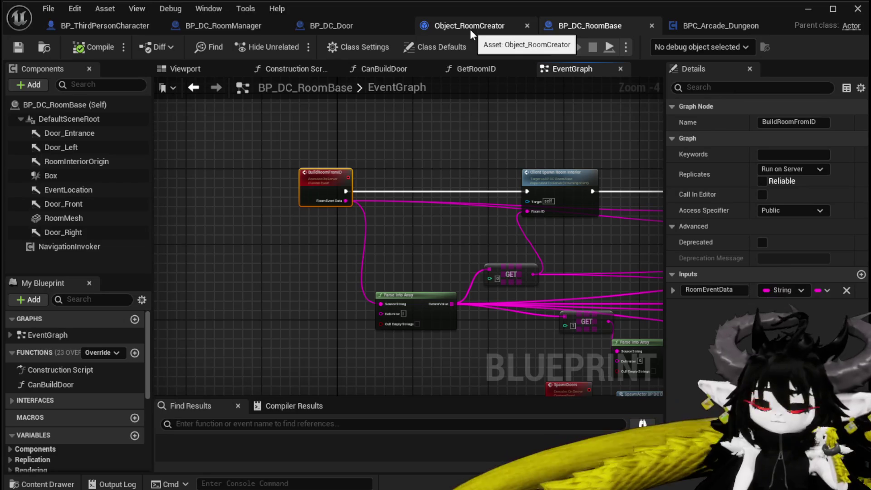
Step: Check the Object_RoomCreator blueprint, then return to BP_DC_RoomManager's SpawnRoom graph
{"action": "left_click", "coordinate": [470, 29]}
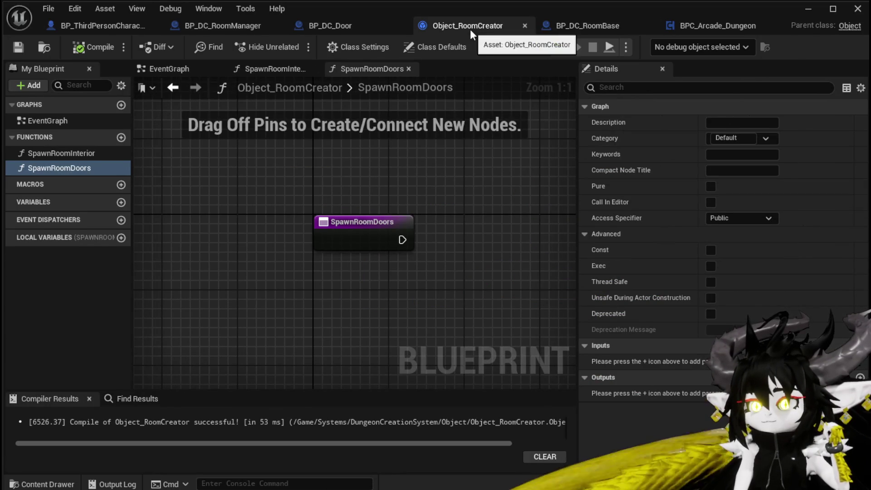
{"action": "left_click", "coordinate": [567, 28]}
{"action": "left_click", "coordinate": [449, 24]}
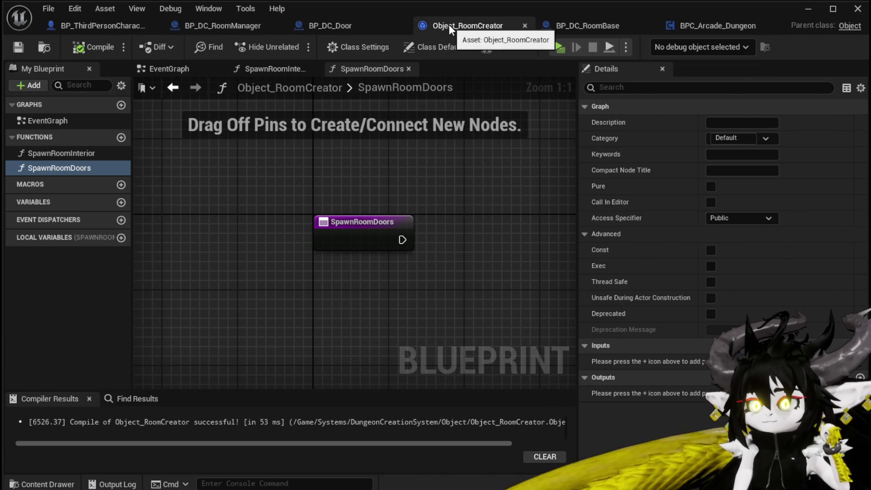
{"action": "left_click", "coordinate": [252, 28]}
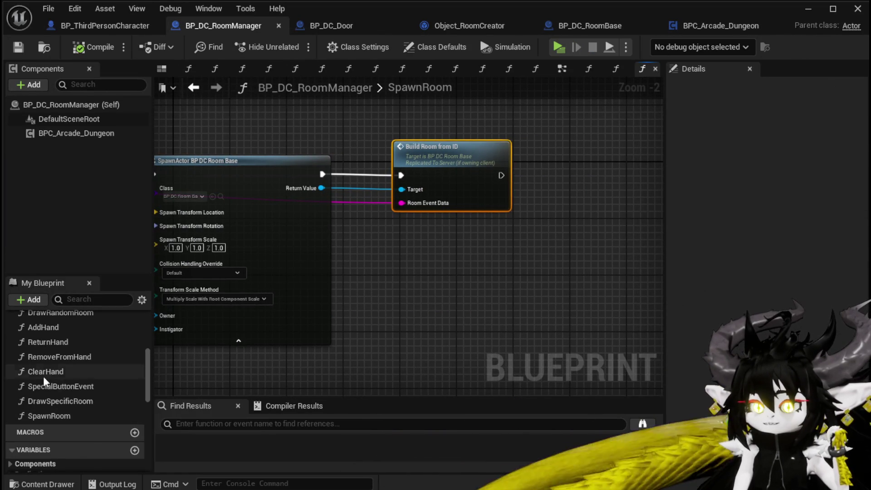
Step: Add a BPC_Arcade_Dungeon getter to SpawnRoom and pull a Get Room Builder node from it
{"action": "scroll", "coordinate": [43, 376], "scroll_direction": "down", "scroll_amount": 5}
{"action": "scroll", "coordinate": [51, 350], "scroll_direction": "up", "scroll_amount": 2}
{"action": "mouse_move", "coordinate": [71, 137]}
{"action": "left_mouse_down"}
{"action": "mouse_move", "coordinate": [319, 101]}
{"action": "mouse_move", "coordinate": [227, 104]}
{"action": "left_mouse_up"}
{"action": "left_click_drag", "start_coordinate": [249, 179], "coordinate": [372, 144]}
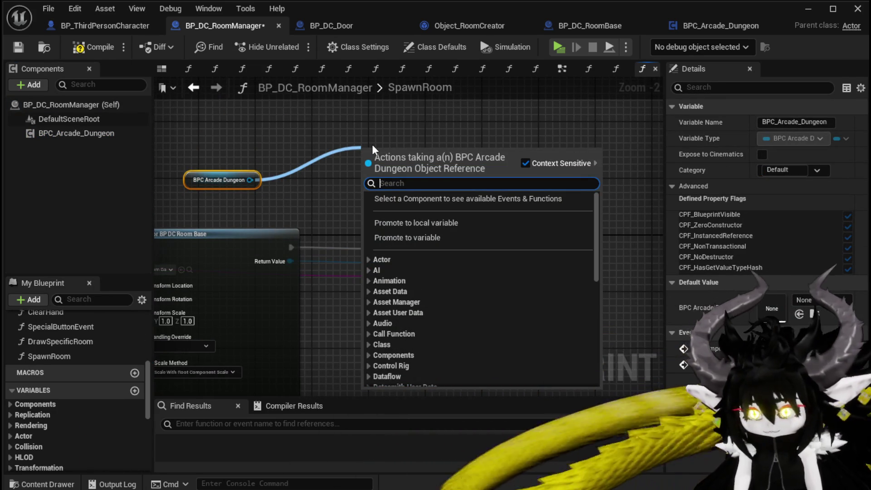
{"action": "type", "text": "Room"}
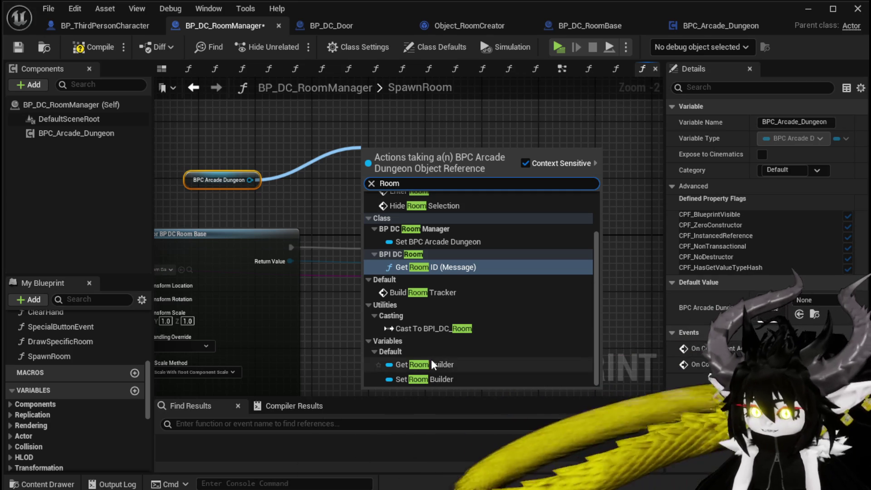
{"action": "left_click", "coordinate": [431, 364]}
{"action": "left_click_drag", "start_coordinate": [389, 134], "coordinate": [350, 185]}
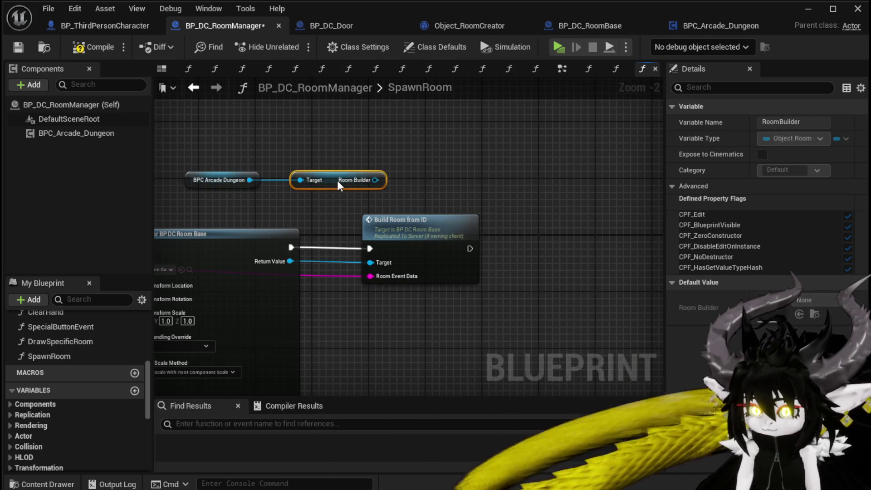
{"action": "left_click", "coordinate": [489, 163]}
Step: Compile and save BP_DC_RoomManager, then jump to the BuildRoomFromID event
{"action": "left_click", "coordinate": [93, 47]}
{"action": "left_click", "coordinate": [18, 47]}
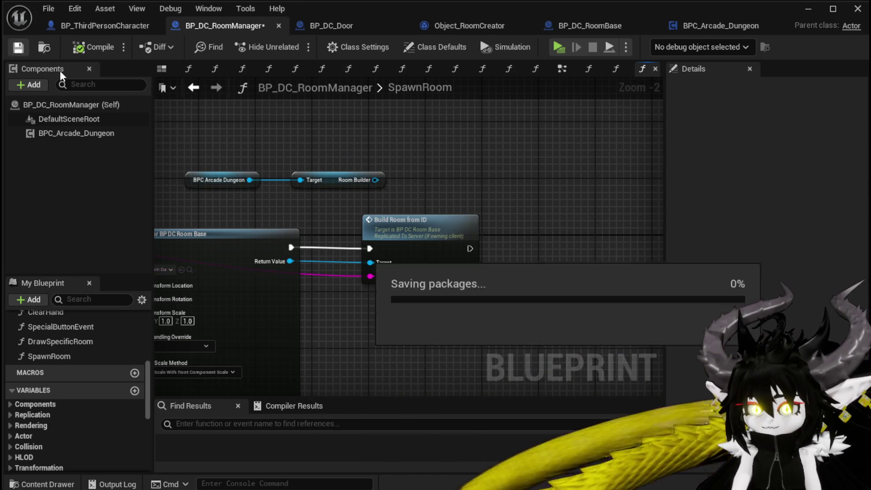
{"action": "left_click_drag", "start_coordinate": [433, 219], "coordinate": [358, 187]}
{"action": "double_click", "coordinate": [359, 191]}
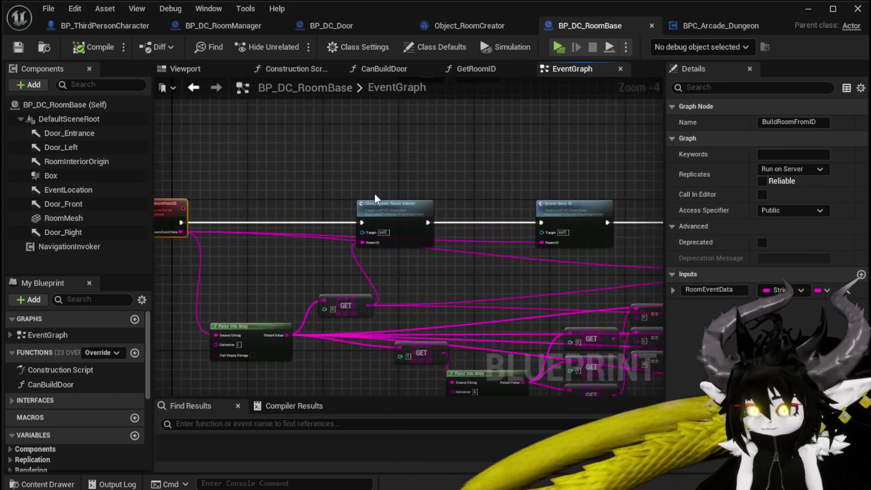
Step: In Client_SpawnRoomInterior, select Break S Room Actors, Get Data Table Row, RoomMesh, Set Static Mesh and the conversion node
{"action": "double_click", "coordinate": [411, 180]}
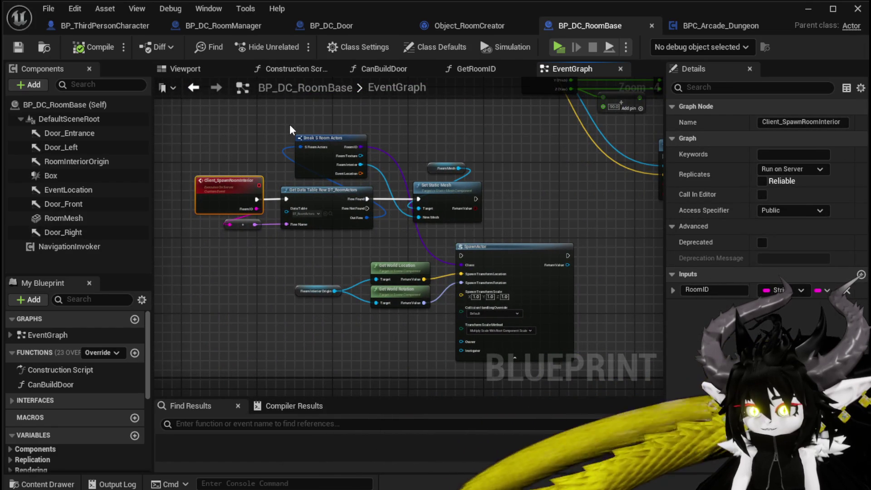
{"action": "mouse_move", "coordinate": [290, 124]}
{"action": "left_mouse_down"}
{"action": "mouse_move", "coordinate": [413, 206]}
{"action": "mouse_move", "coordinate": [453, 218]}
{"action": "left_mouse_up"}
{"action": "left_click_drag", "start_coordinate": [278, 229], "coordinate": [281, 227]}
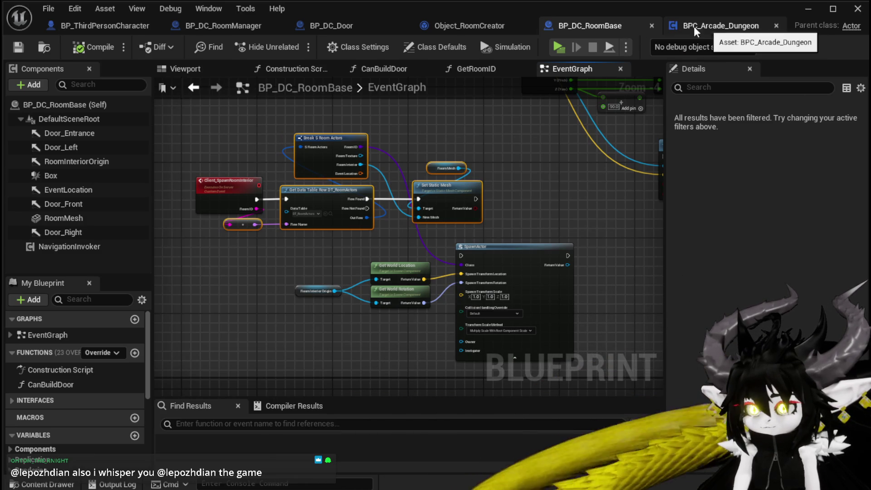
{"action": "left_click", "coordinate": [450, 25]}
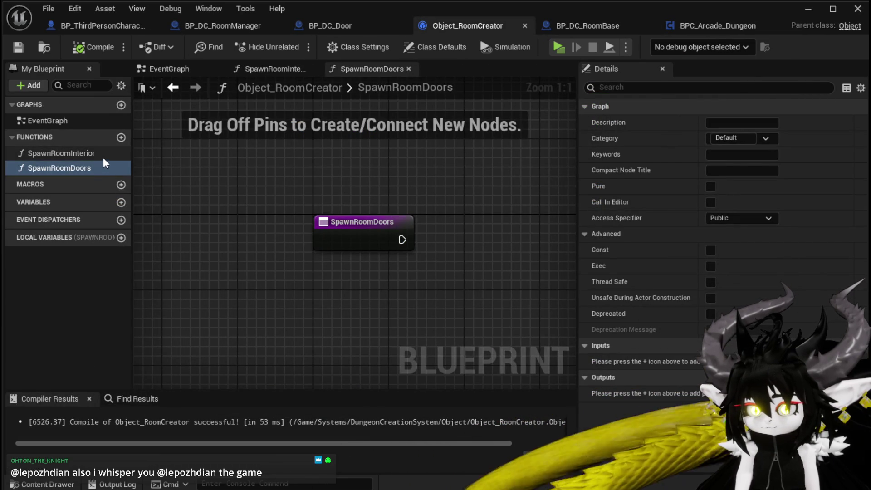
Step: Wire SpawnRoomInterior's exec into Get Data Table Row and place Room Mesh beside Set Static Mesh
{"action": "double_click", "coordinate": [84, 152]}
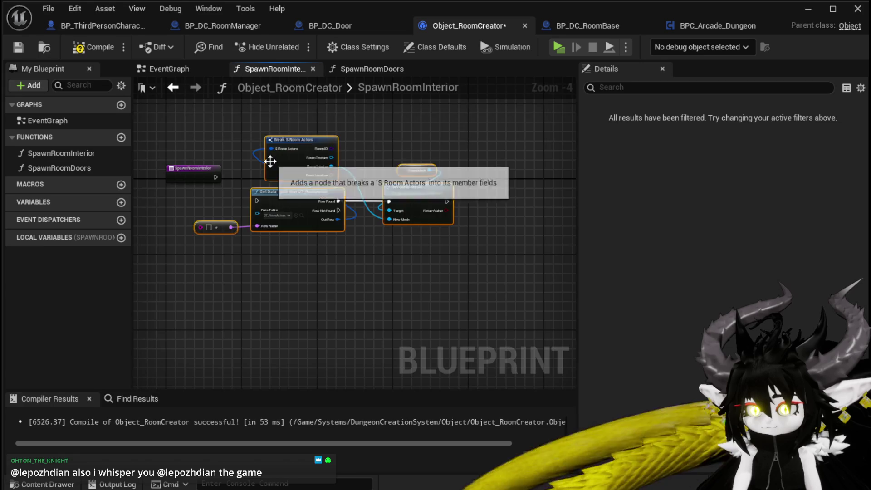
{"action": "scroll", "coordinate": [271, 161], "scroll_direction": "up", "scroll_amount": 2}
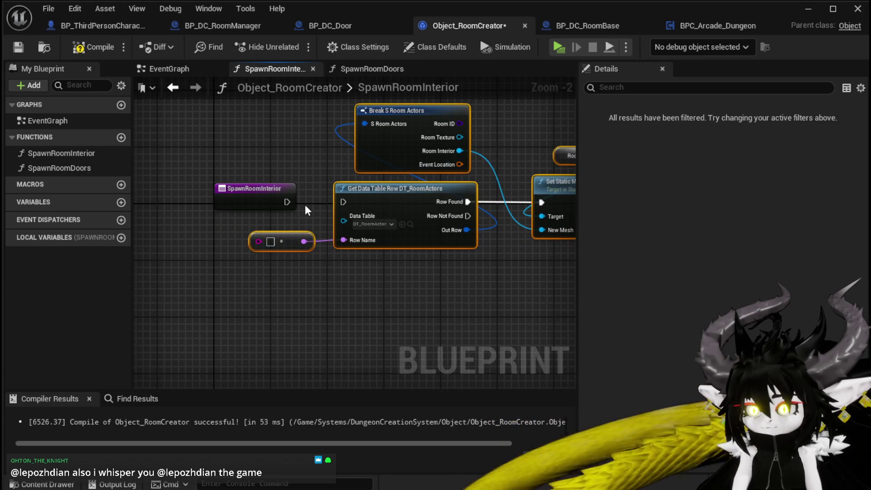
{"action": "left_click_drag", "start_coordinate": [288, 202], "coordinate": [344, 202]}
{"action": "mouse_move", "coordinate": [266, 189]}
{"action": "left_mouse_down"}
{"action": "mouse_move", "coordinate": [252, 197]}
{"action": "mouse_move", "coordinate": [175, 179]}
{"action": "mouse_move", "coordinate": [278, 170]}
{"action": "left_mouse_up"}
{"action": "left_click", "coordinate": [296, 184]}
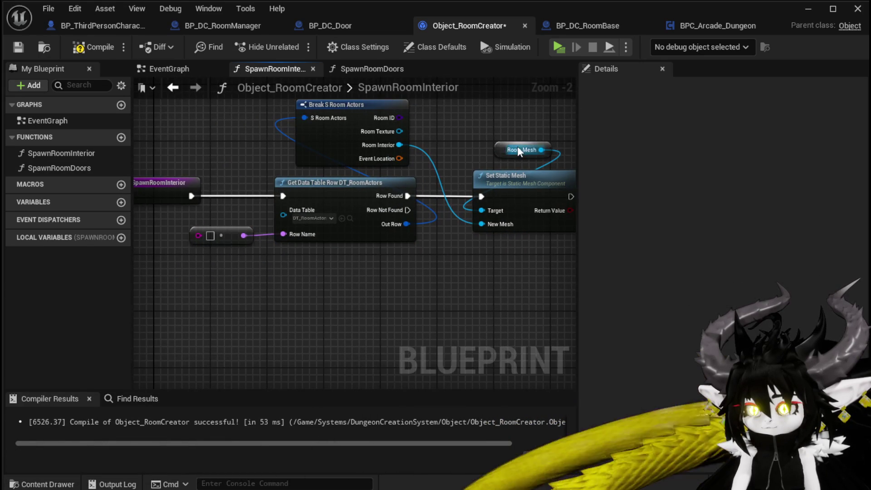
{"action": "left_click_drag", "start_coordinate": [518, 151], "coordinate": [512, 139]}
{"action": "mouse_move", "coordinate": [459, 145]}
{"action": "left_mouse_down"}
{"action": "mouse_move", "coordinate": [470, 138]}
{"action": "mouse_move", "coordinate": [487, 151]}
{"action": "mouse_move", "coordinate": [500, 135]}
{"action": "mouse_move", "coordinate": [474, 141]}
{"action": "left_mouse_up"}
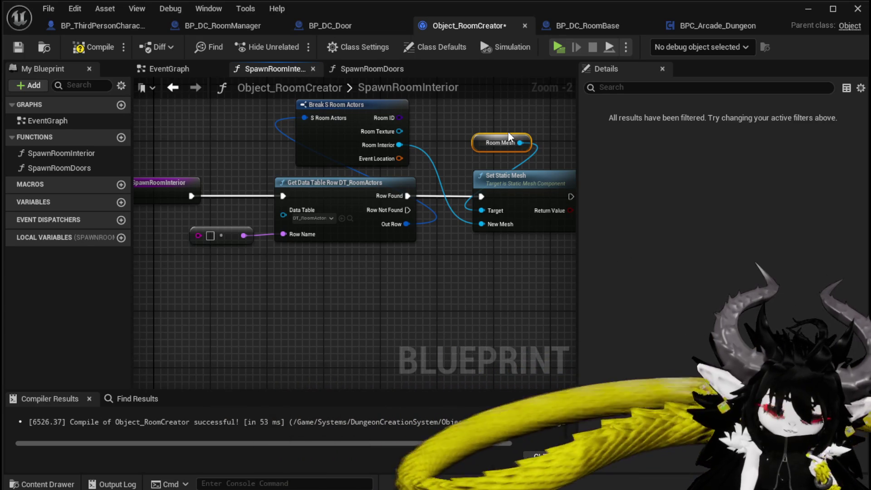
Step: Expose the row name as an In String function input, then compile and save Object_RoomCreator
{"action": "left_click_drag", "start_coordinate": [508, 132], "coordinate": [513, 116]}
{"action": "left_click", "coordinate": [458, 113]}
{"action": "mouse_move", "coordinate": [458, 114]}
{"action": "left_mouse_down"}
{"action": "mouse_move", "coordinate": [480, 168]}
{"action": "mouse_move", "coordinate": [311, 178]}
{"action": "mouse_move", "coordinate": [190, 169]}
{"action": "left_mouse_up"}
{"action": "mouse_move", "coordinate": [231, 211]}
{"action": "left_mouse_down"}
{"action": "mouse_move", "coordinate": [238, 224]}
{"action": "mouse_move", "coordinate": [200, 188]}
{"action": "left_mouse_up"}
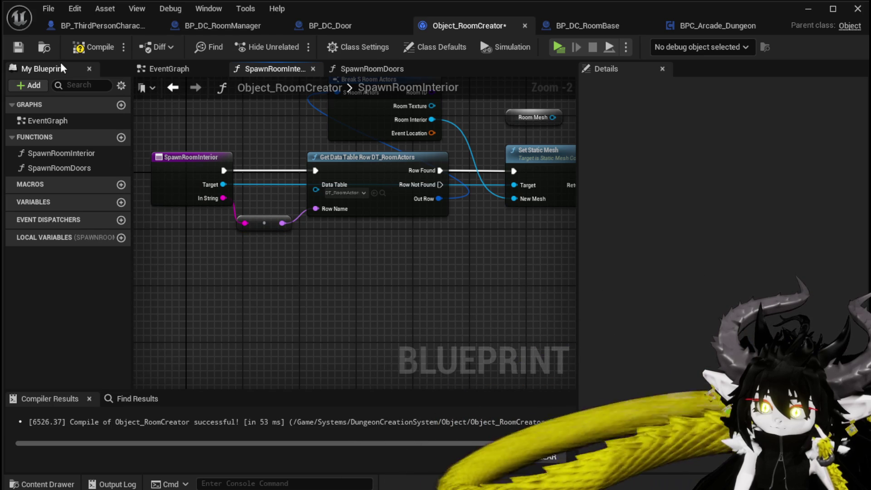
{"action": "left_click", "coordinate": [78, 51]}
{"action": "left_click", "coordinate": [19, 45]}
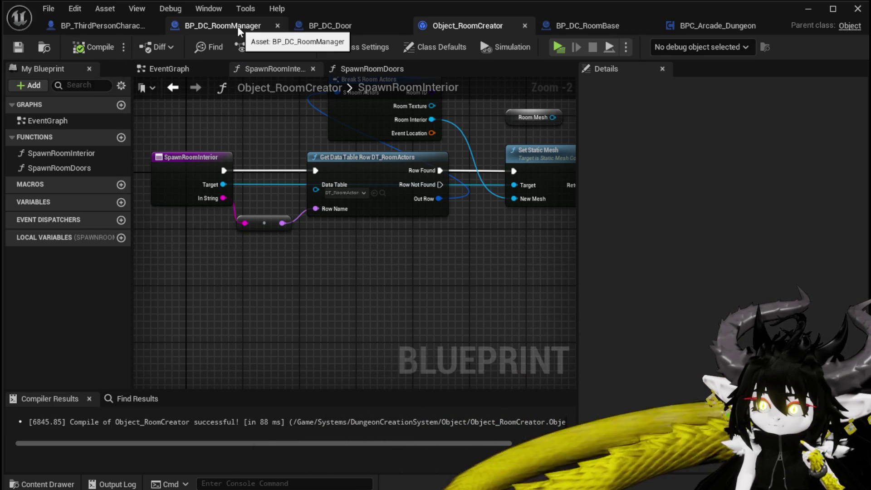
{"action": "left_click", "coordinate": [225, 28]}
Step: Add a Spawn Room Interior call on the Room Builder reference
{"action": "left_click_drag", "start_coordinate": [301, 148], "coordinate": [418, 143]}
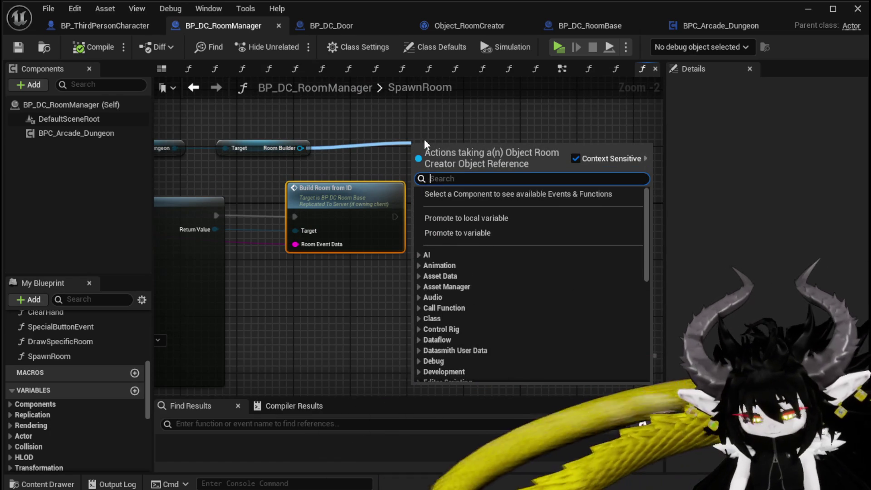
{"action": "type", "text": "Build r"}
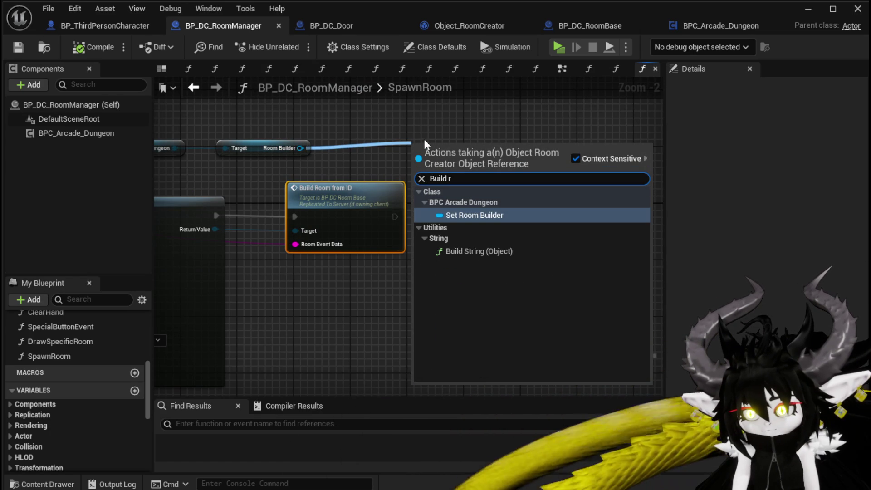
{"action": "key", "text": "BackSpace"}
{"action": "key", "text": "BackSpace"}
{"action": "key", "text": "BackSpace"}
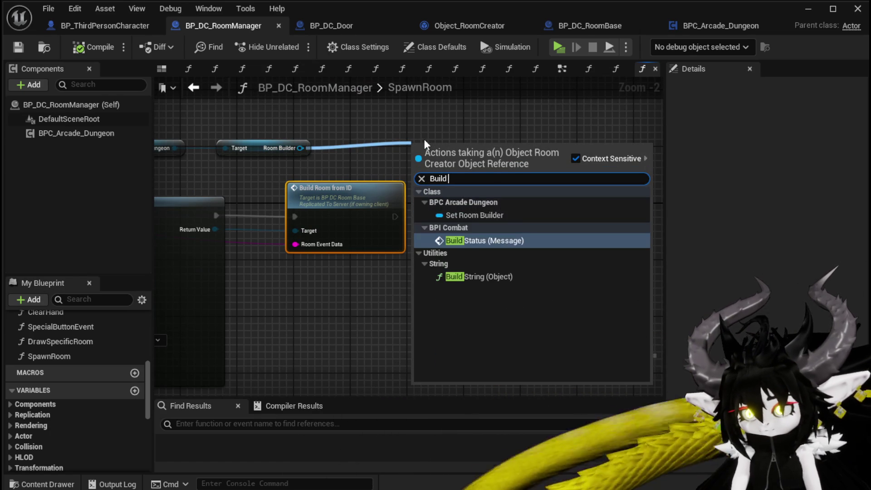
{"action": "type", "text": "Spawn"}
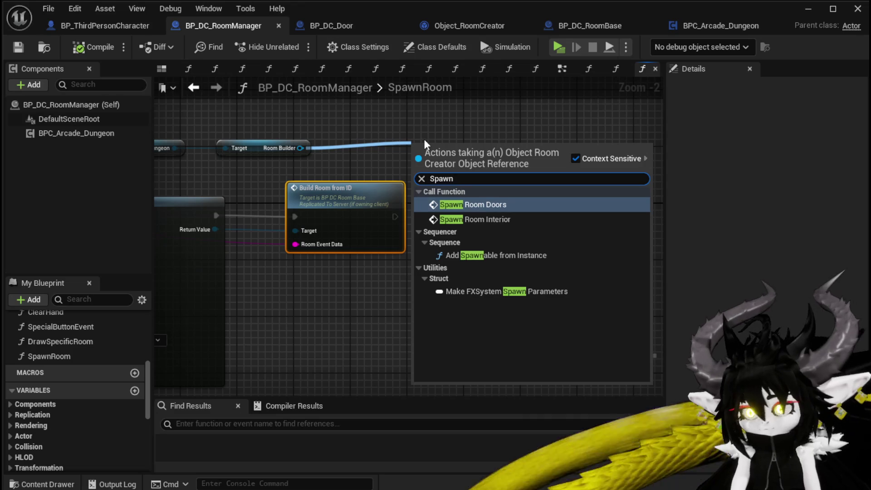
{"action": "left_click", "coordinate": [480, 219]}
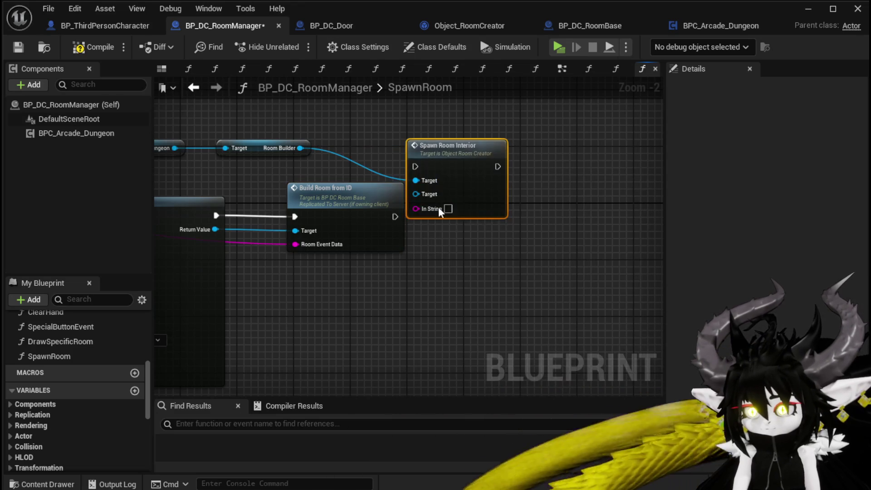
{"action": "mouse_move", "coordinate": [365, 193]}
{"action": "left_mouse_down"}
{"action": "mouse_move", "coordinate": [490, 249]}
{"action": "mouse_move", "coordinate": [561, 236]}
{"action": "left_mouse_up"}
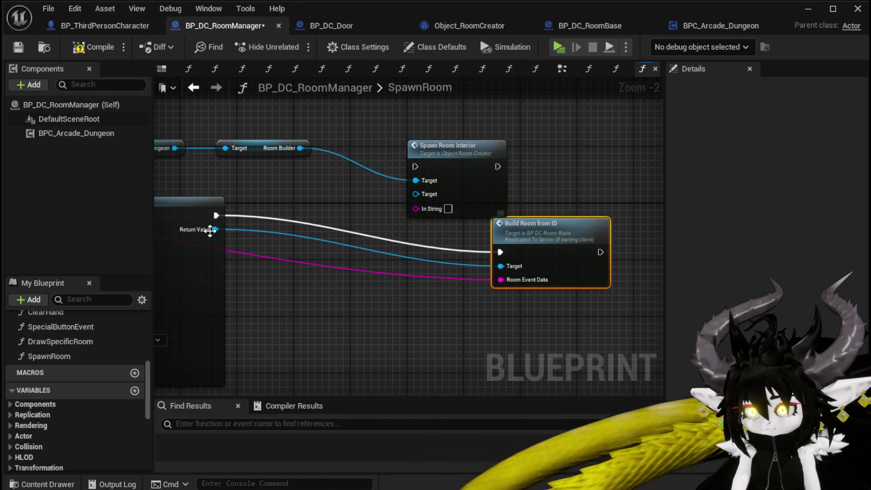
Step: Disconnect Build Room from ID's exec, Target and Room Event Data, feeding Room Event Data into In String
{"action": "left_click", "coordinate": [217, 216], "text": "alt"}
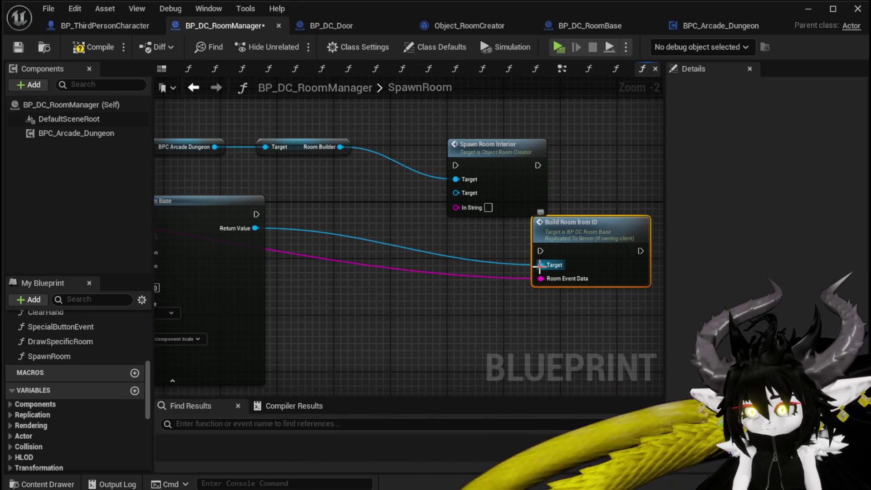
{"action": "left_click", "coordinate": [540, 265], "text": "alt"}
{"action": "left_click", "coordinate": [540, 278], "text": "alt"}
{"action": "mouse_move", "coordinate": [283, 233]}
{"action": "left_mouse_down"}
{"action": "mouse_move", "coordinate": [467, 218]}
{"action": "mouse_move", "coordinate": [419, 207]}
{"action": "mouse_move", "coordinate": [271, 208]}
{"action": "mouse_move", "coordinate": [579, 189]}
{"action": "left_mouse_up"}
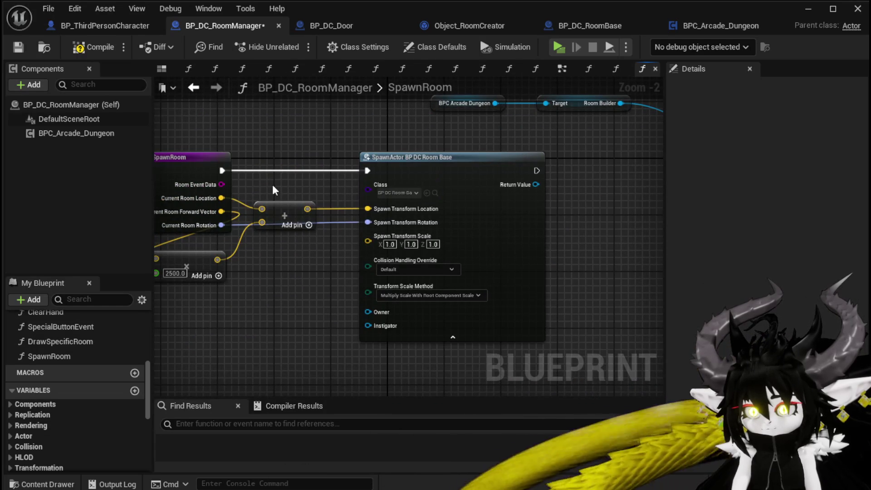
{"action": "mouse_move", "coordinate": [221, 184]}
{"action": "left_mouse_down"}
{"action": "mouse_move", "coordinate": [546, 186]}
{"action": "mouse_move", "coordinate": [584, 165]}
{"action": "left_mouse_up"}
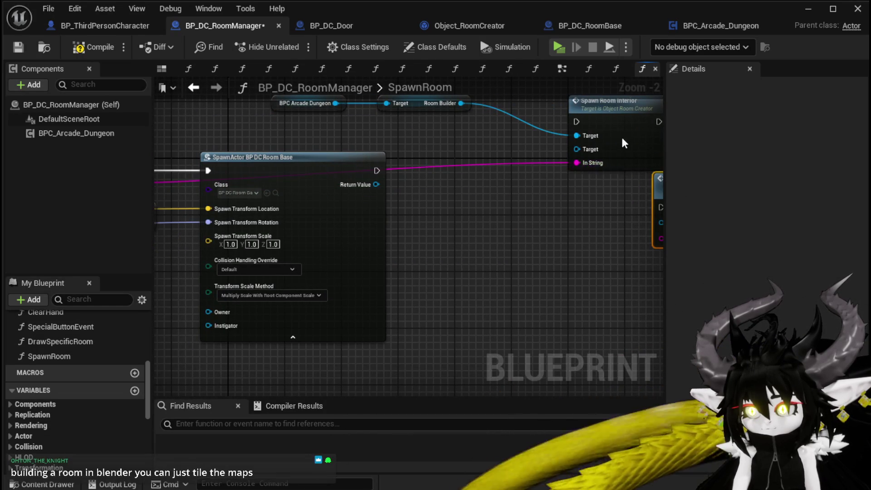
{"action": "left_click_drag", "start_coordinate": [622, 137], "coordinate": [501, 195]}
{"action": "mouse_move", "coordinate": [478, 160]}
{"action": "left_mouse_down"}
{"action": "mouse_move", "coordinate": [548, 153]}
{"action": "mouse_move", "coordinate": [386, 162]}
{"action": "left_mouse_up"}
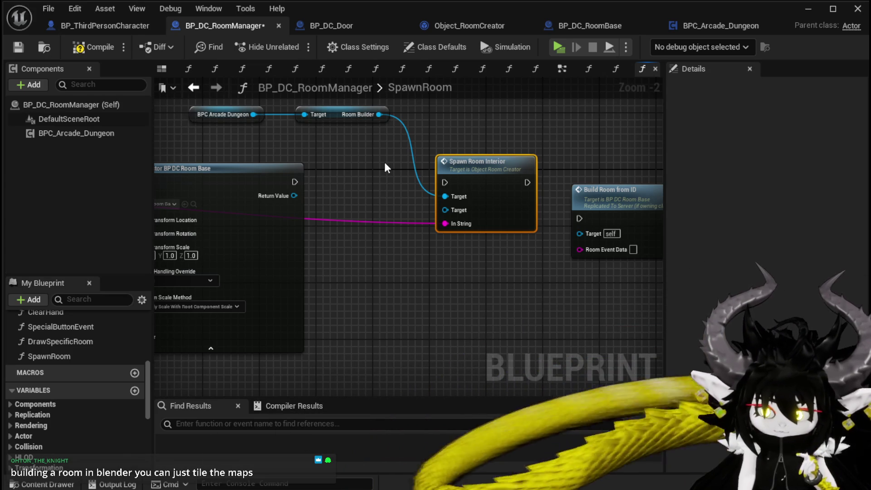
Step: Run Spawn Room Interior after the room actor spawns and compile BP_DC_RoomManager
{"action": "mouse_move", "coordinate": [295, 182]}
{"action": "left_mouse_down"}
{"action": "mouse_move", "coordinate": [445, 183]}
{"action": "mouse_move", "coordinate": [447, 168]}
{"action": "left_mouse_up"}
{"action": "left_click", "coordinate": [433, 144]}
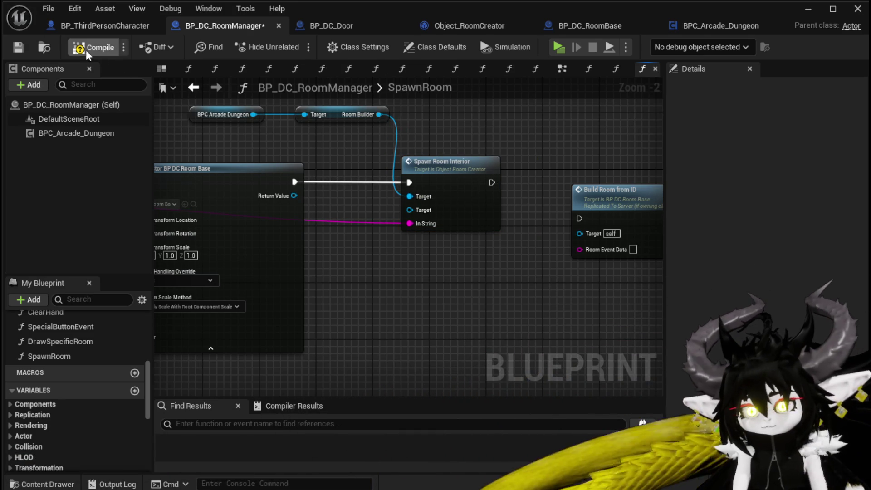
{"action": "left_click", "coordinate": [86, 50]}
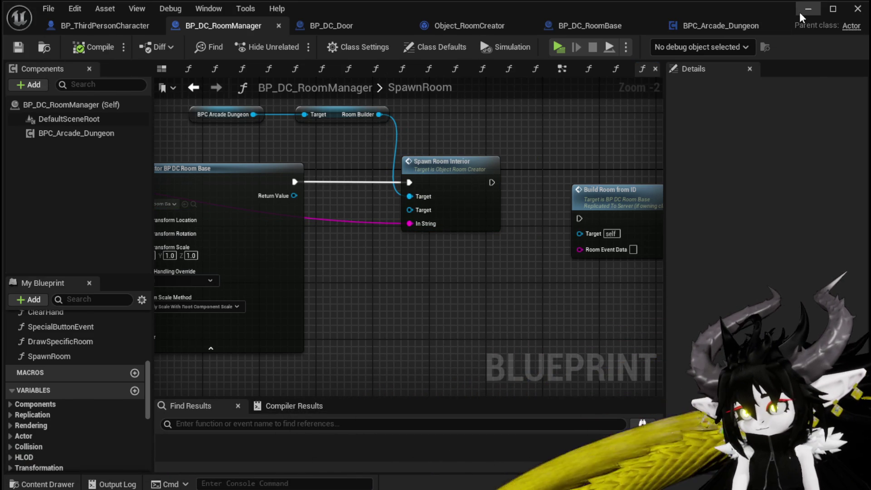
{"action": "left_click", "coordinate": [800, 12]}
Step: Place the Room_BountyBoard mesh from the StaticMesh folder into the level and focus on it
{"action": "scroll", "coordinate": [109, 452], "scroll_direction": "down", "scroll_amount": 3}
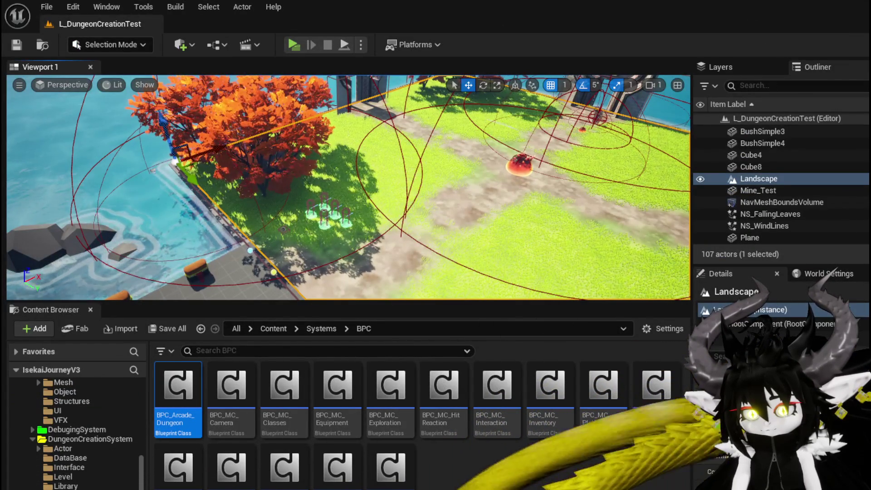
{"action": "key", "text": "alt+Left"}
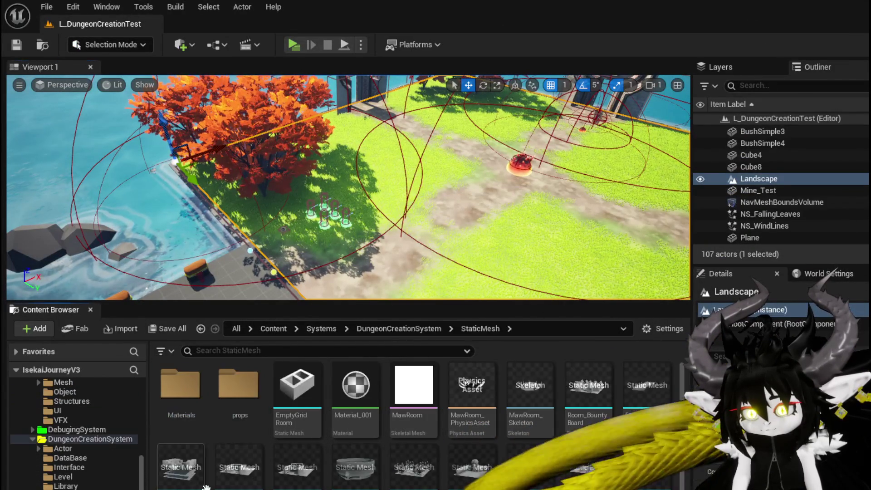
{"action": "mouse_move", "coordinate": [589, 395]}
{"action": "left_mouse_down"}
{"action": "mouse_move", "coordinate": [386, 182]}
{"action": "mouse_move", "coordinate": [354, 164]}
{"action": "mouse_move", "coordinate": [338, 253]}
{"action": "left_mouse_up"}
{"action": "key", "text": "f"}
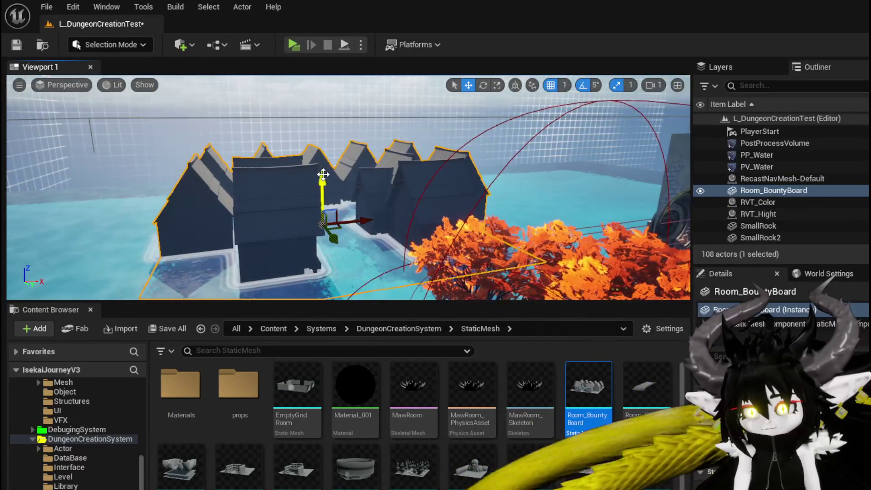
Step: Fly around Room_BountyBoard to inspect its walls, roofs and alley
{"action": "scroll", "coordinate": [323, 159], "scroll_direction": "down", "scroll_amount": 5}
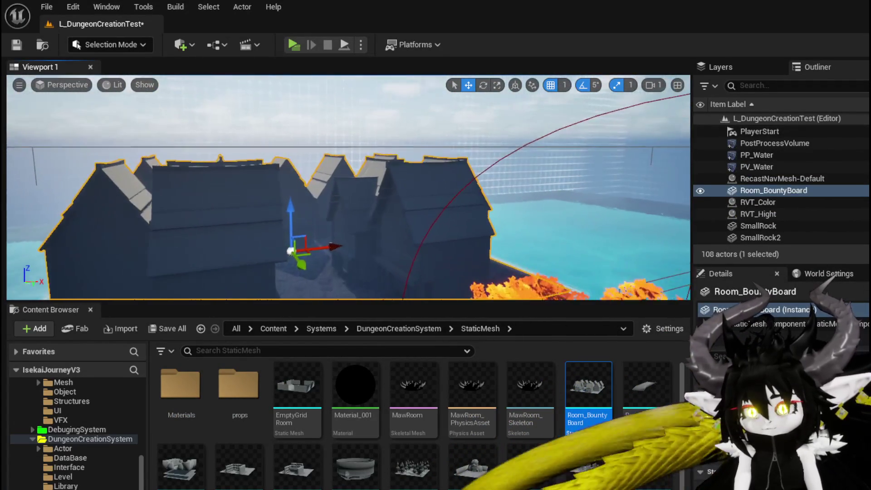
{"action": "scroll", "coordinate": [338, 187], "scroll_direction": "down", "scroll_amount": 10}
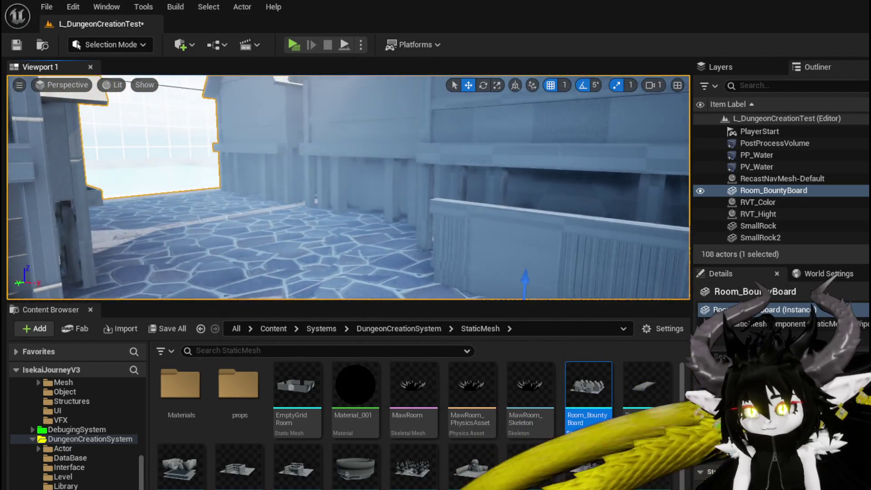
{"action": "left_click_drag", "start_coordinate": [348, 187], "coordinate": [413, 187]}
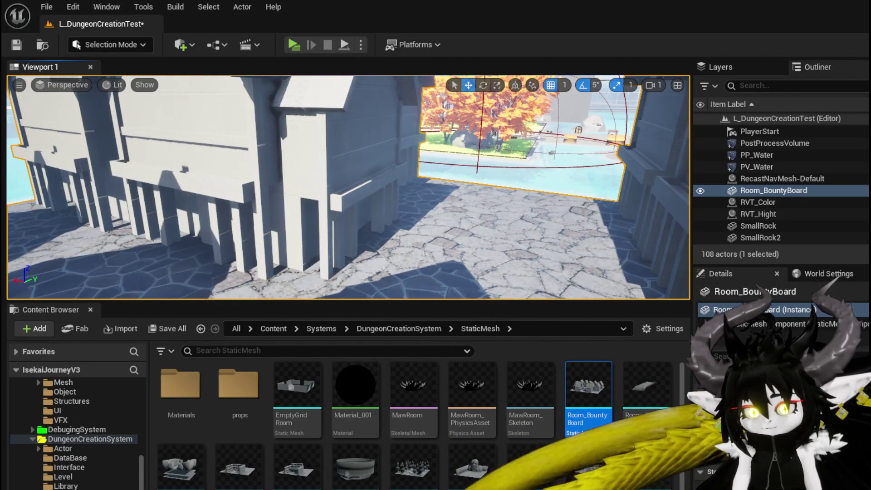
{"action": "mouse_move", "coordinate": [348, 187]}
{"action": "left_mouse_down"}
{"action": "mouse_move", "coordinate": [377, 173]}
{"action": "mouse_move", "coordinate": [336, 193]}
{"action": "mouse_move", "coordinate": [326, 190]}
{"action": "mouse_move", "coordinate": [331, 168]}
{"action": "mouse_move", "coordinate": [336, 200]}
{"action": "mouse_move", "coordinate": [317, 192]}
{"action": "mouse_move", "coordinate": [329, 190]}
{"action": "mouse_move", "coordinate": [303, 154]}
{"action": "mouse_move", "coordinate": [280, 167]}
{"action": "mouse_move", "coordinate": [285, 191]}
{"action": "mouse_move", "coordinate": [286, 170]}
{"action": "mouse_move", "coordinate": [304, 184]}
{"action": "mouse_move", "coordinate": [338, 182]}
{"action": "left_mouse_up"}
{"action": "key", "text": "f"}
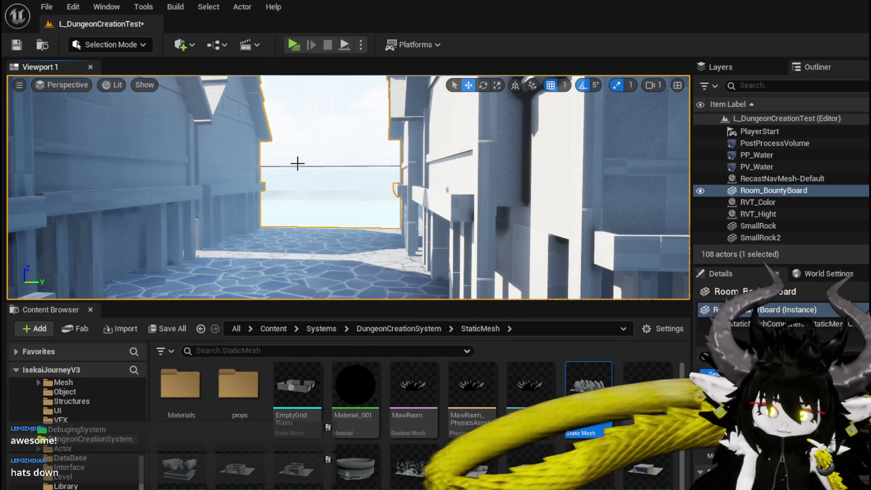
{"action": "mouse_move", "coordinate": [297, 163]}
{"action": "left_mouse_down"}
{"action": "mouse_move", "coordinate": [318, 159]}
{"action": "mouse_move", "coordinate": [272, 154]}
{"action": "mouse_move", "coordinate": [363, 142]}
{"action": "left_mouse_up"}
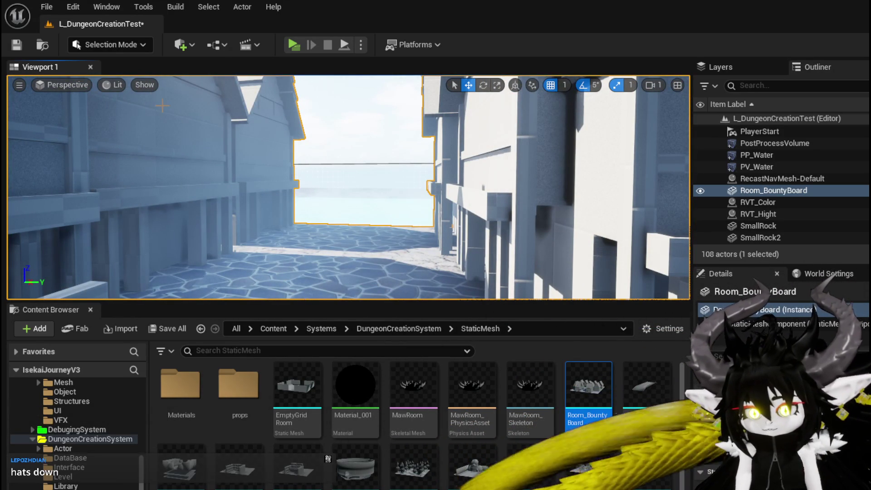
{"action": "mouse_move", "coordinate": [345, 186]}
{"action": "left_mouse_down"}
{"action": "mouse_move", "coordinate": [318, 204]}
{"action": "mouse_move", "coordinate": [359, 173]}
{"action": "left_mouse_up"}
{"action": "scroll", "coordinate": [135, 107], "scroll_direction": "down", "scroll_amount": 10}
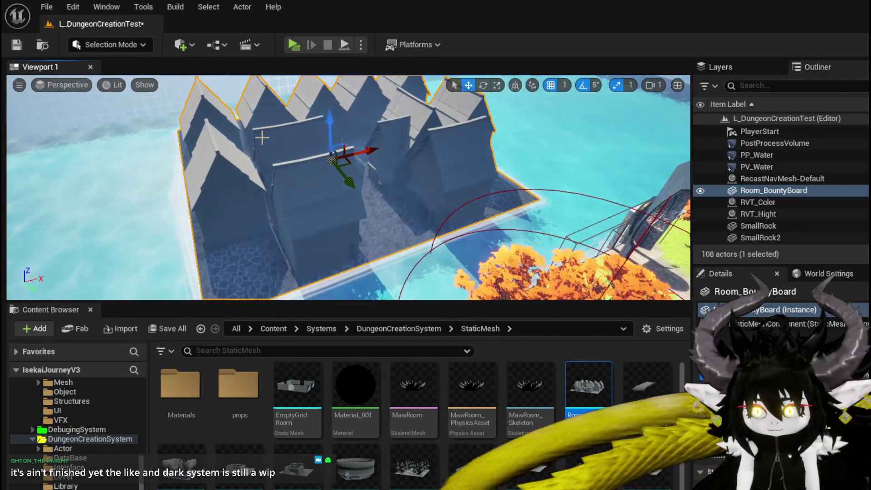
Step: Delete Room_BountyBoard and return to the RoomManager SpawnRoom graph
{"action": "key", "text": "Delete"}
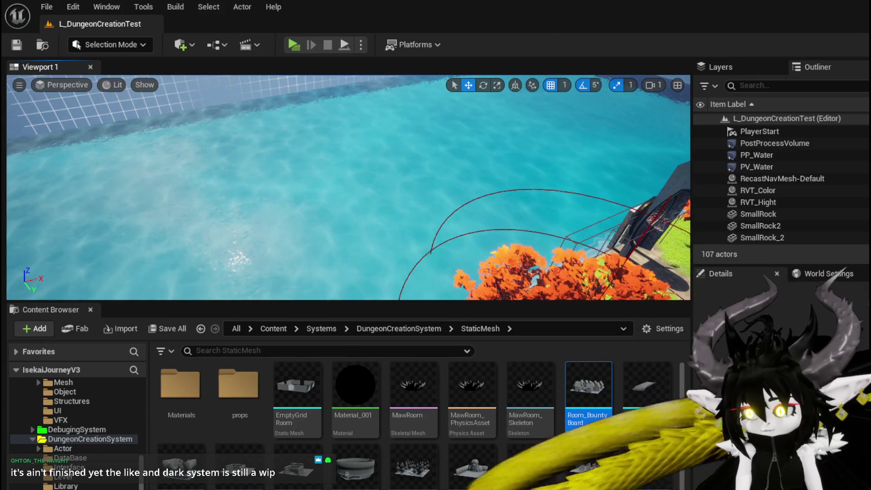
{"action": "key", "text": "alt+Tab"}
{"action": "left_click_drag", "start_coordinate": [464, 288], "coordinate": [424, 319]}
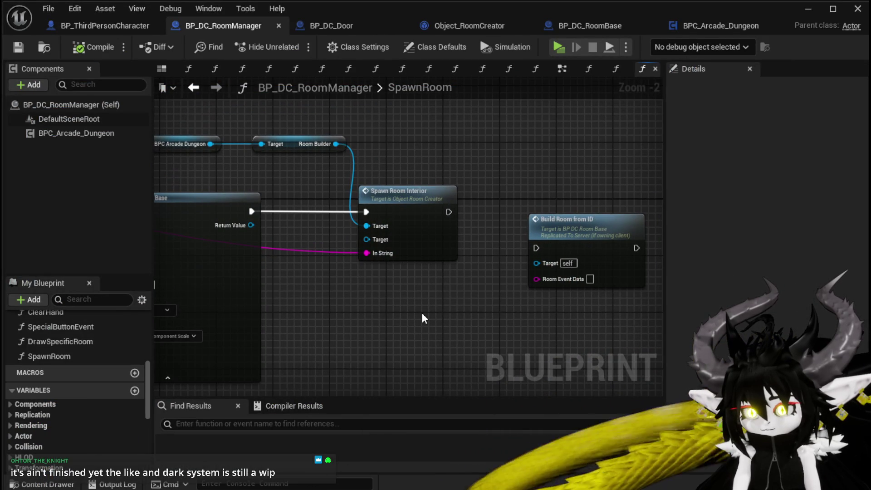
Step: Open the Spawn Room Interior function and frame its DT_RoomActors lookup and Set Static Mesh nodes
{"action": "double_click", "coordinate": [403, 247]}
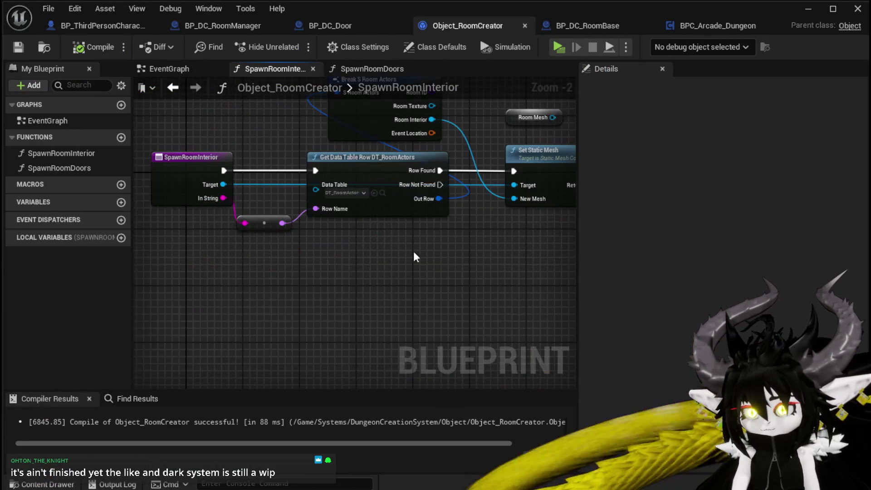
{"action": "left_click_drag", "start_coordinate": [412, 251], "coordinate": [292, 310]}
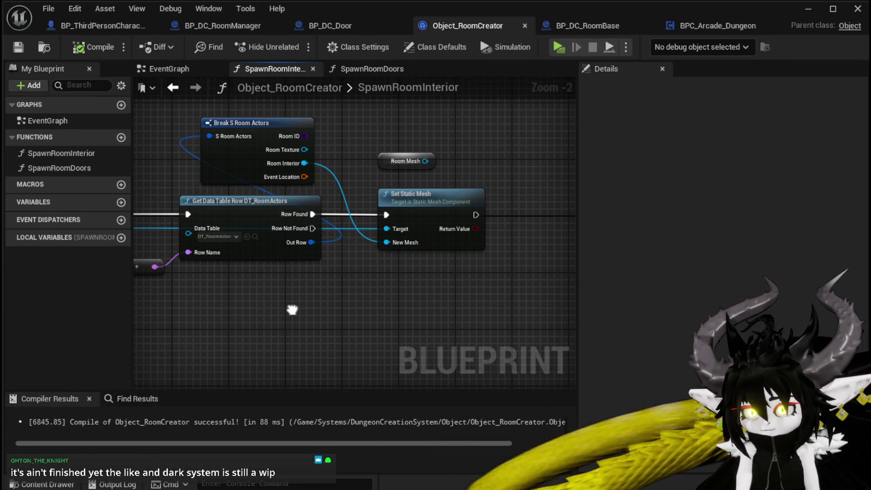
{"action": "mouse_move", "coordinate": [292, 310]}
{"action": "left_mouse_down"}
{"action": "mouse_move", "coordinate": [400, 310]}
{"action": "mouse_move", "coordinate": [296, 307]}
{"action": "left_mouse_up"}
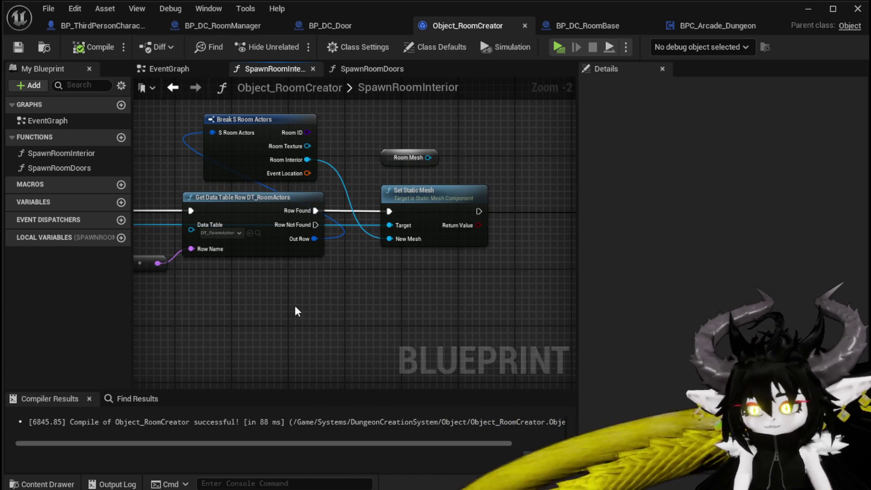
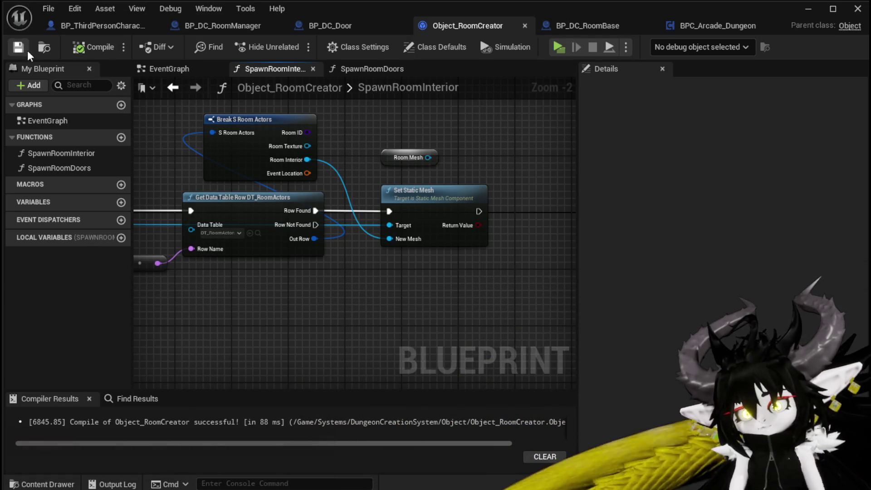
Step: Place the Room_BountyBoard mesh into L_DungeonCreationTest and lift it up along Z
{"action": "left_click", "coordinate": [808, 8]}
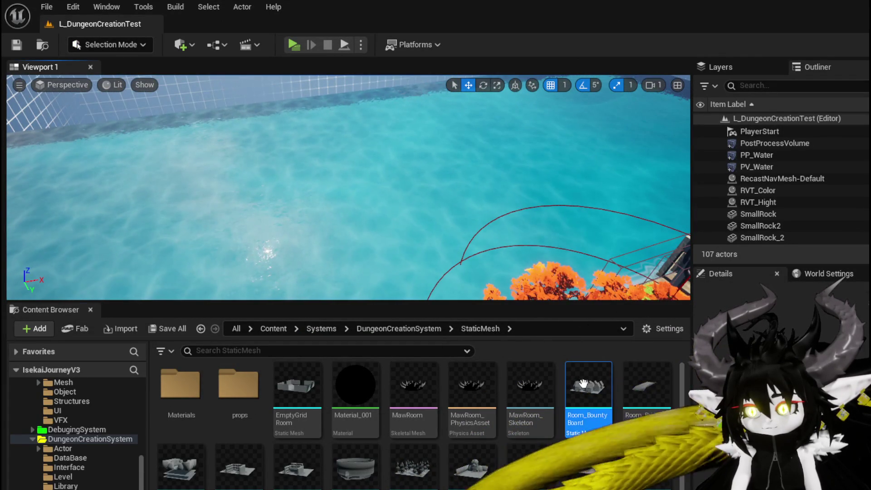
{"action": "left_click_drag", "start_coordinate": [584, 385], "coordinate": [295, 178]}
{"action": "left_click_drag", "start_coordinate": [293, 147], "coordinate": [290, 132]}
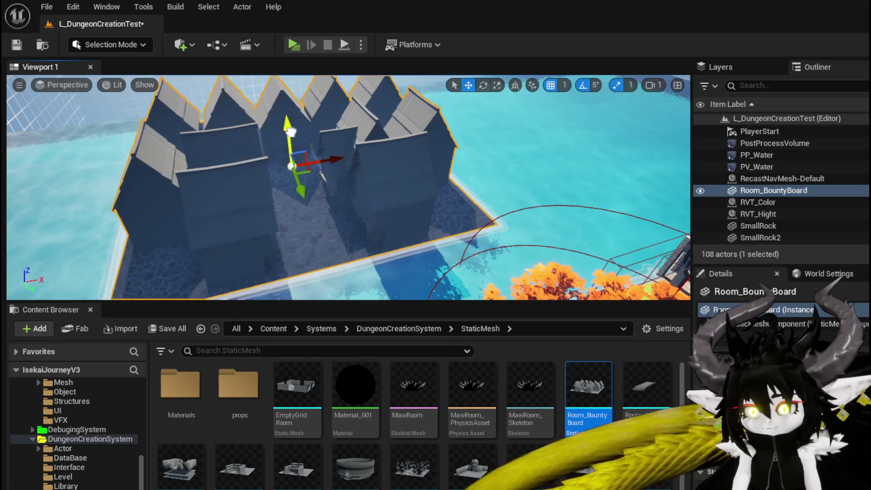
{"action": "scroll", "coordinate": [330, 158], "scroll_direction": "up", "scroll_amount": 5}
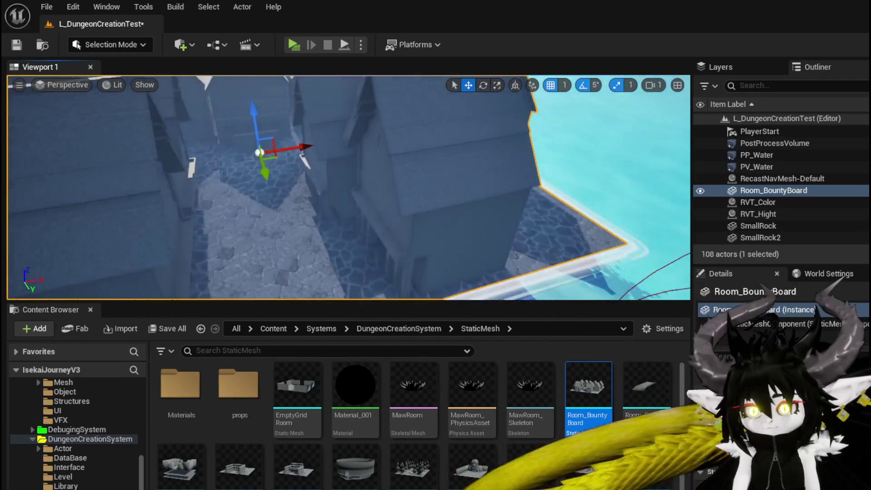
{"action": "scroll", "coordinate": [348, 187], "scroll_direction": "up", "scroll_amount": 5}
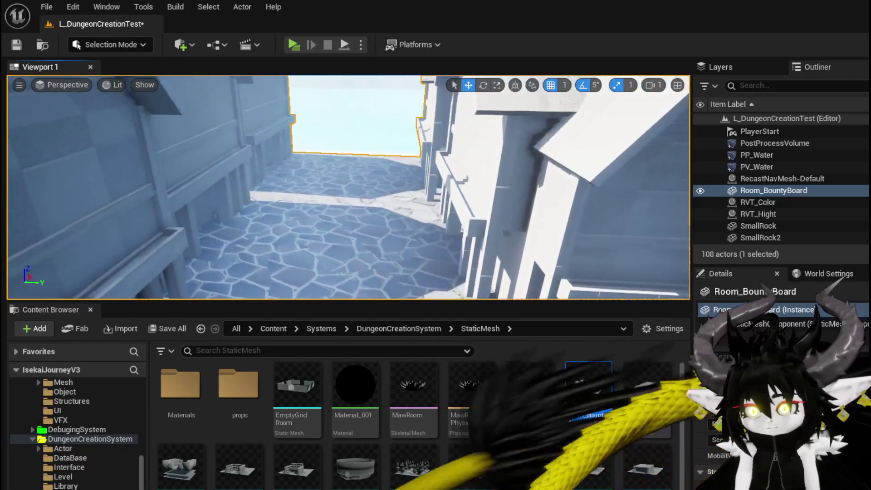
{"action": "mouse_move", "coordinate": [349, 187]}
{"action": "left_mouse_down"}
{"action": "mouse_move", "coordinate": [386, 180]}
{"action": "mouse_move", "coordinate": [363, 180]}
{"action": "left_mouse_up"}
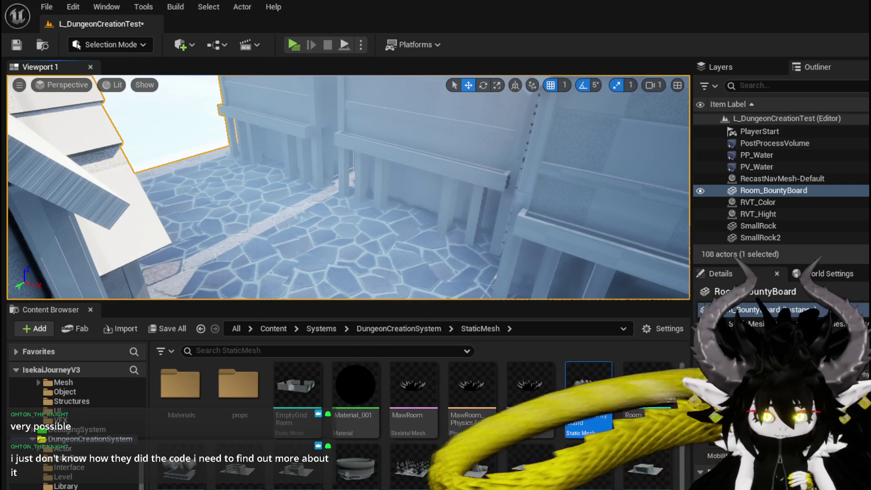
Step: Fly around the placed bounty board to inspect it, then return to Object_RoomCreator
{"action": "left_click_drag", "start_coordinate": [315, 153], "coordinate": [307, 202]}
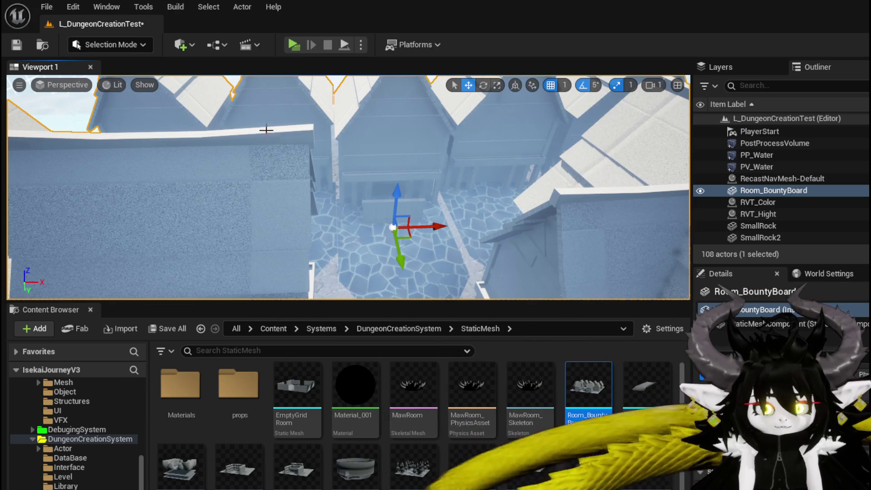
{"action": "left_click_drag", "start_coordinate": [338, 136], "coordinate": [338, 172]}
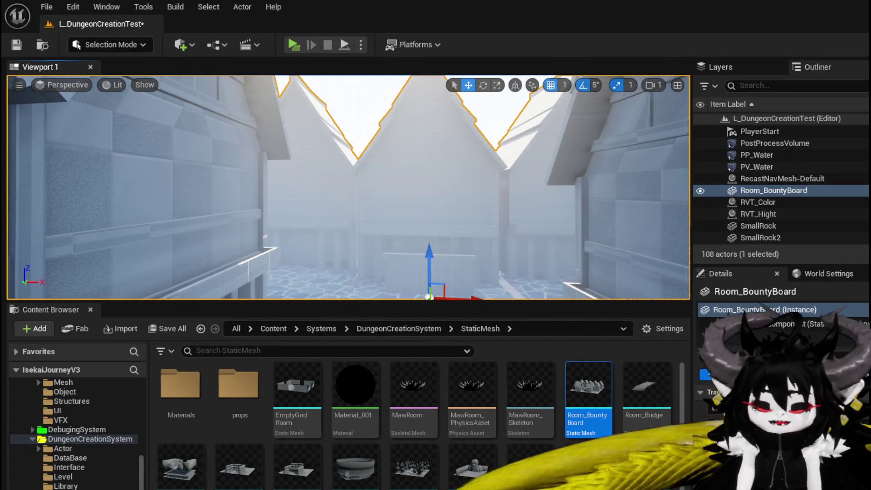
{"action": "key", "text": "f"}
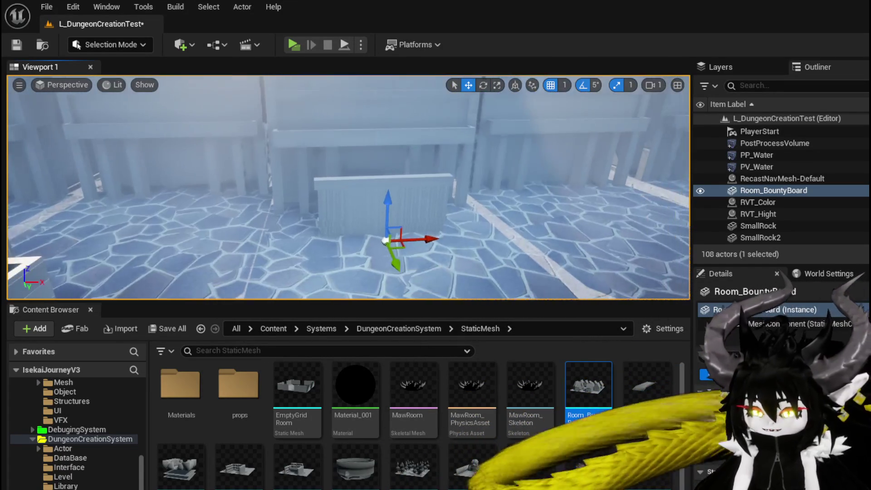
{"action": "left_click_drag", "start_coordinate": [442, 245], "coordinate": [499, 245]}
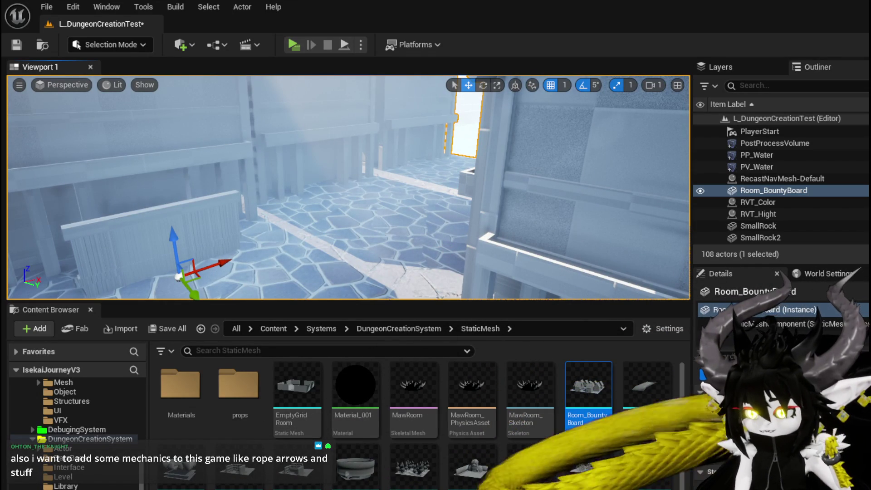
{"action": "key", "text": "alt+Tab"}
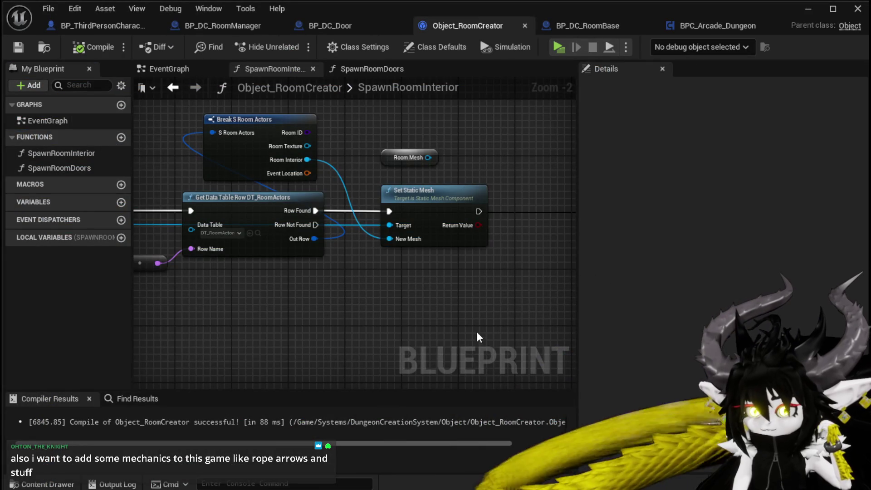
Step: Delete the Room Mesh getter from the SpawnRoomInterior graph and compile Object_RoomCreator
{"action": "mouse_move", "coordinate": [364, 297]}
{"action": "left_mouse_down"}
{"action": "mouse_move", "coordinate": [405, 321]}
{"action": "mouse_move", "coordinate": [395, 311]}
{"action": "mouse_move", "coordinate": [333, 316]}
{"action": "left_mouse_up"}
{"action": "left_click", "coordinate": [426, 164]}
{"action": "mouse_move", "coordinate": [425, 164]}
{"action": "left_mouse_down"}
{"action": "mouse_move", "coordinate": [508, 151]}
{"action": "mouse_move", "coordinate": [487, 142]}
{"action": "mouse_move", "coordinate": [463, 154]}
{"action": "left_mouse_up"}
{"action": "left_click_drag", "start_coordinate": [460, 156], "coordinate": [447, 169]}
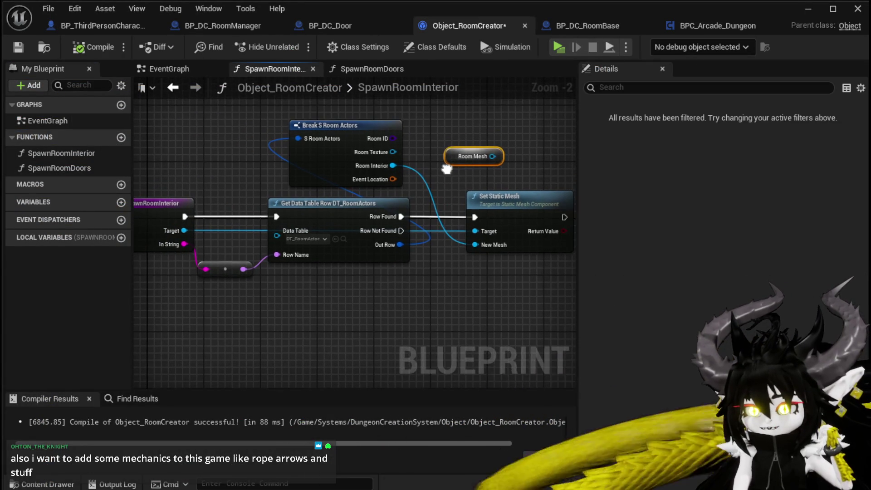
{"action": "mouse_move", "coordinate": [502, 145]}
{"action": "left_mouse_down"}
{"action": "mouse_move", "coordinate": [425, 134]}
{"action": "mouse_move", "coordinate": [458, 129]}
{"action": "mouse_move", "coordinate": [432, 126]}
{"action": "mouse_move", "coordinate": [499, 132]}
{"action": "mouse_move", "coordinate": [439, 136]}
{"action": "left_mouse_up"}
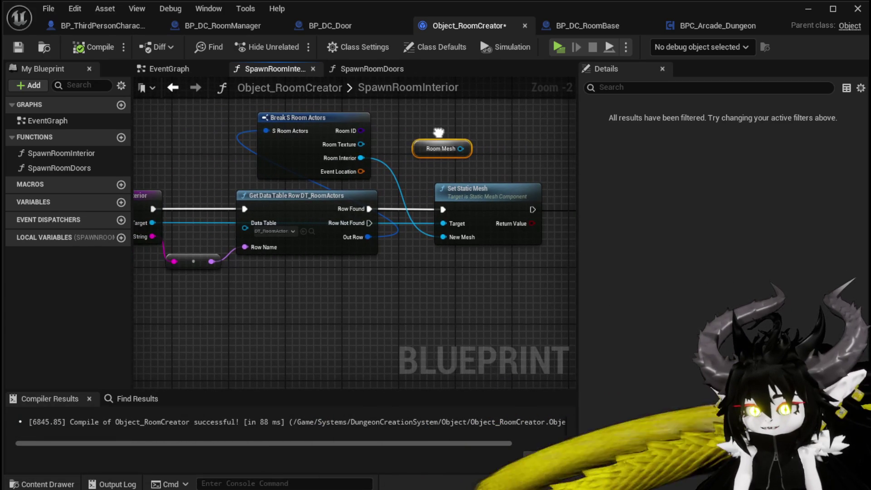
{"action": "key", "text": "Delete"}
{"action": "left_click", "coordinate": [68, 45]}
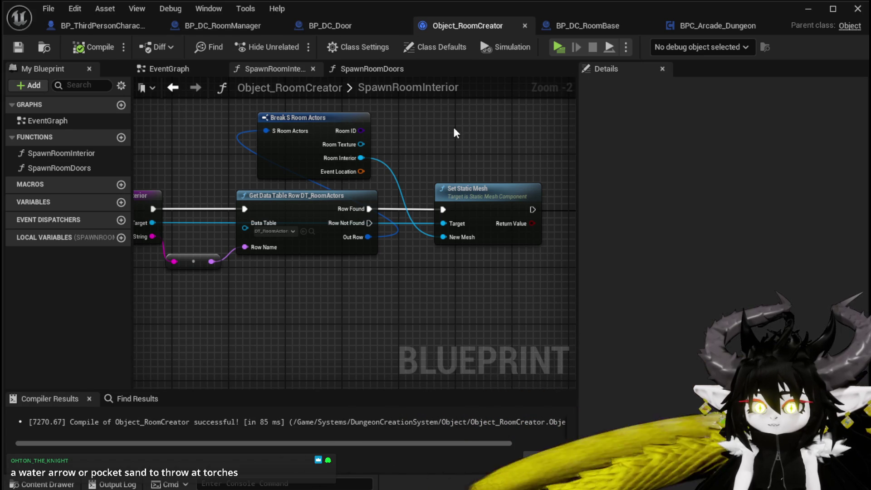
{"action": "left_click_drag", "start_coordinate": [454, 128], "coordinate": [510, 133]}
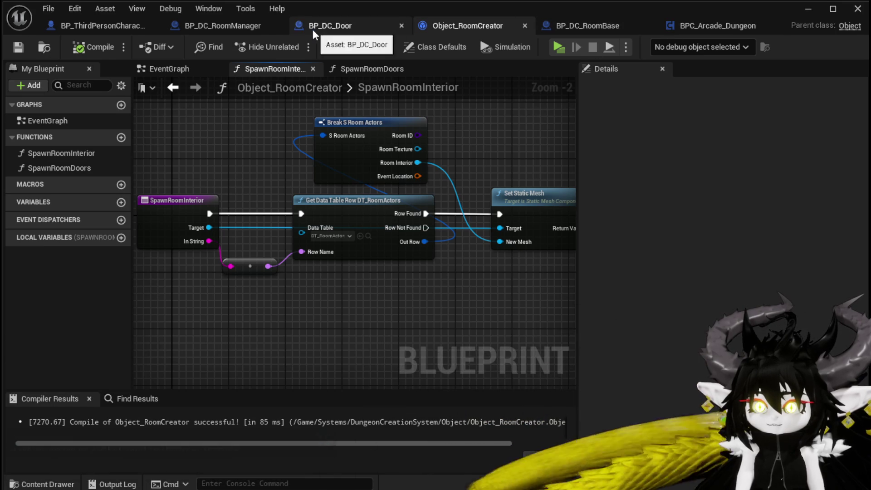
Step: Add a Get Room Mesh node off the spawned room base below Spawn Room Interior, and save
{"action": "left_click", "coordinate": [234, 26]}
{"action": "left_click_drag", "start_coordinate": [379, 158], "coordinate": [457, 142]}
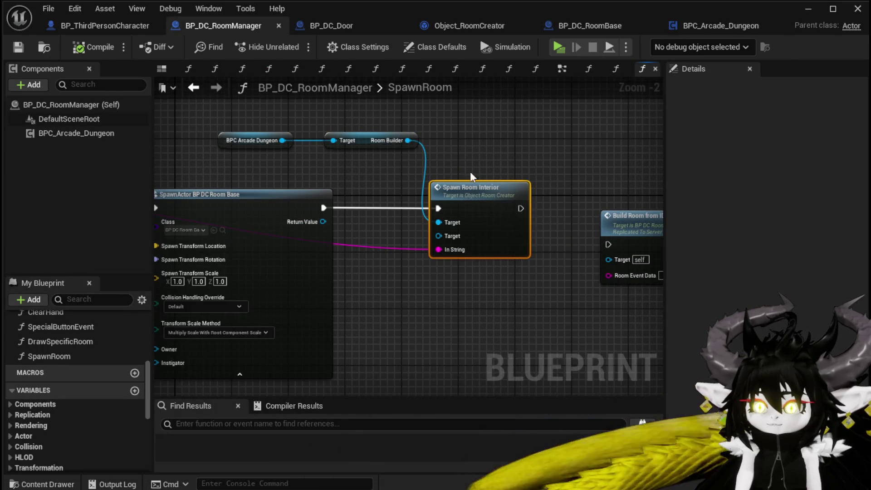
{"action": "left_click_drag", "start_coordinate": [464, 197], "coordinate": [480, 157]}
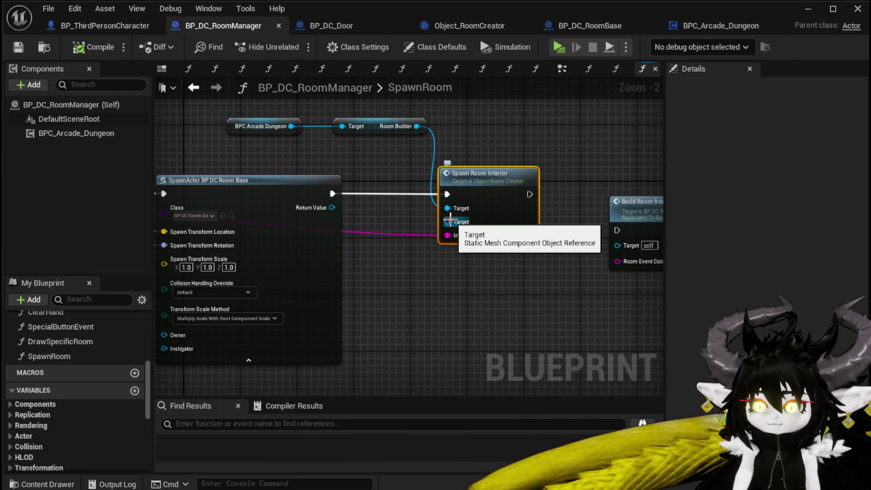
{"action": "mouse_move", "coordinate": [332, 207]}
{"action": "left_mouse_down"}
{"action": "mouse_move", "coordinate": [447, 216]}
{"action": "mouse_move", "coordinate": [381, 167]}
{"action": "left_mouse_up"}
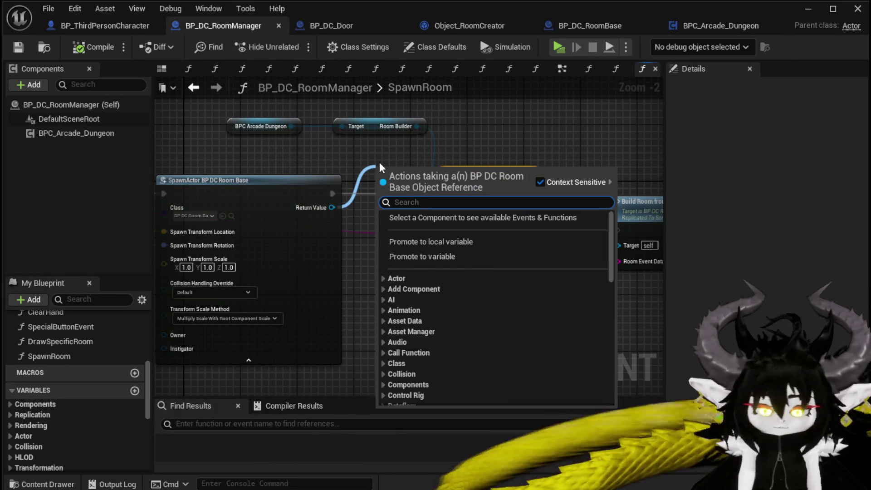
{"action": "type", "text": "get stat"}
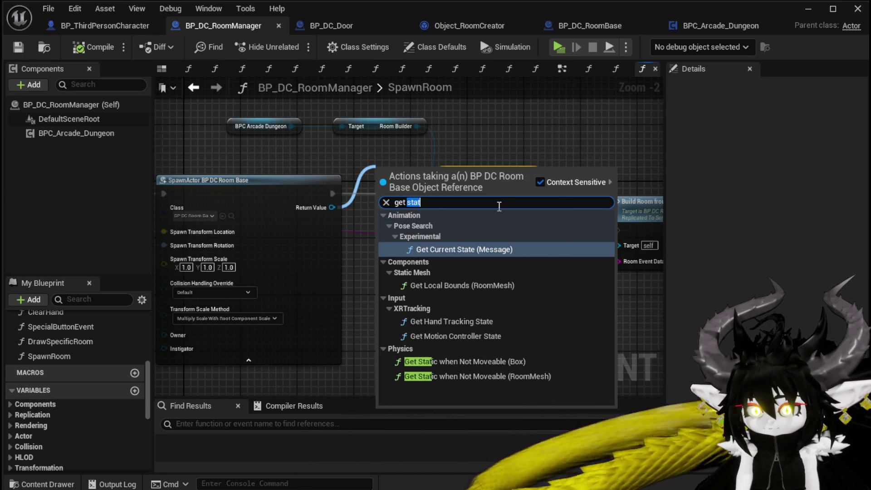
{"action": "type", "text": "mesh"}
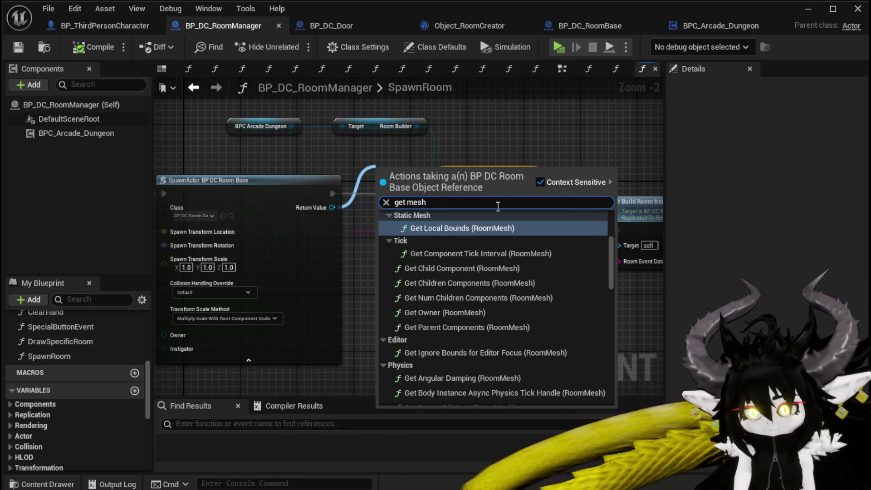
{"action": "scroll", "coordinate": [494, 309], "scroll_direction": "down", "scroll_amount": 10}
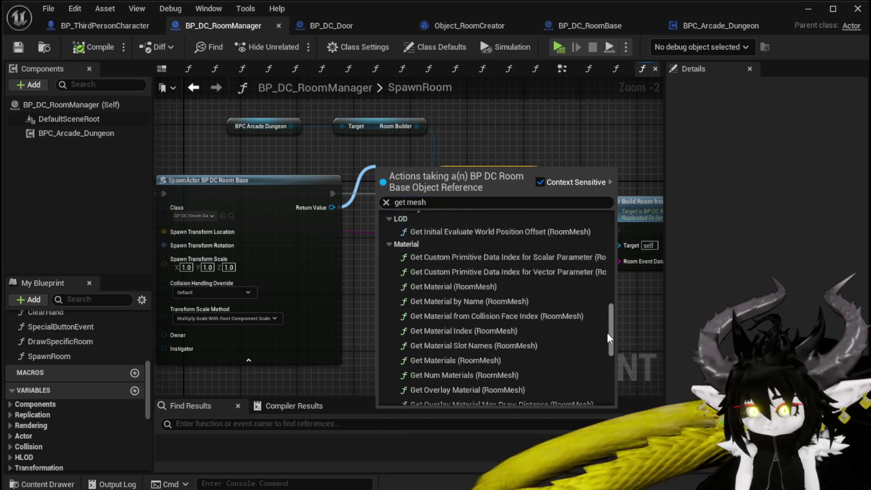
{"action": "left_click", "coordinate": [499, 377]}
{"action": "mouse_move", "coordinate": [417, 176]}
{"action": "left_mouse_down"}
{"action": "mouse_move", "coordinate": [415, 271]}
{"action": "mouse_move", "coordinate": [447, 221]}
{"action": "left_mouse_up"}
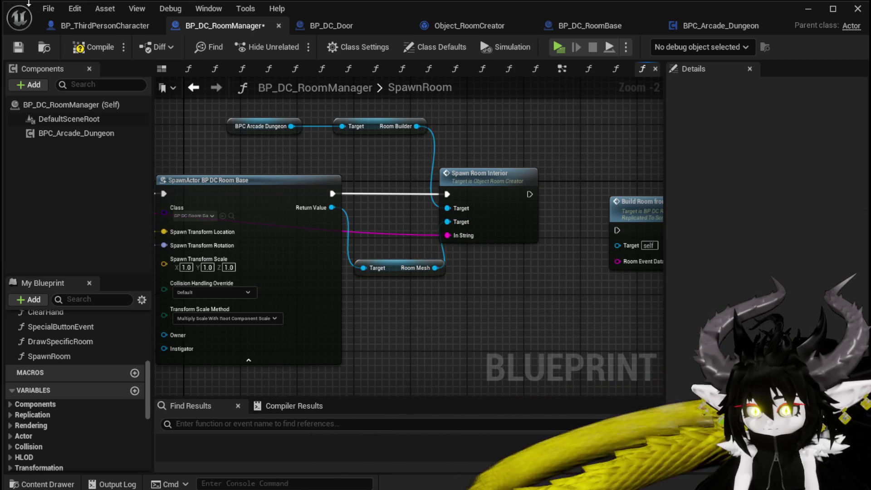
{"action": "left_click", "coordinate": [21, 48]}
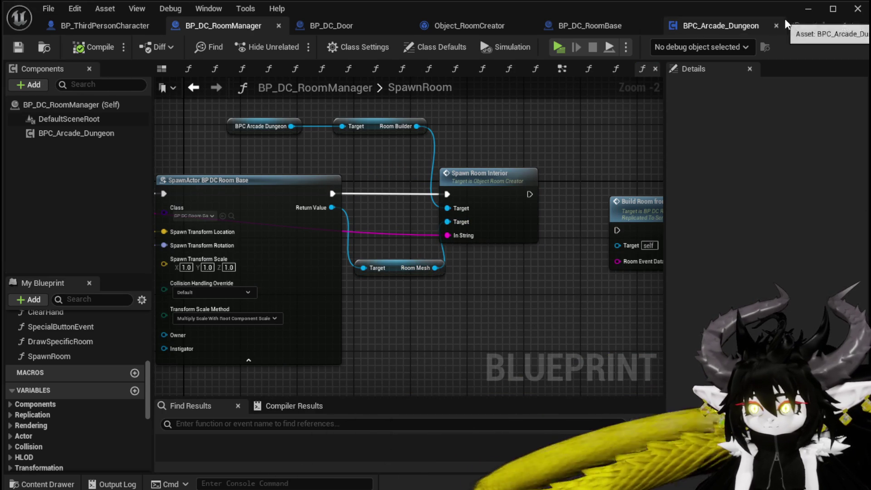
{"action": "left_click", "coordinate": [808, 9]}
Step: Play a standalone preview, run to the stone gate and pick a destination map, then stop
{"action": "left_click", "coordinate": [294, 43]}
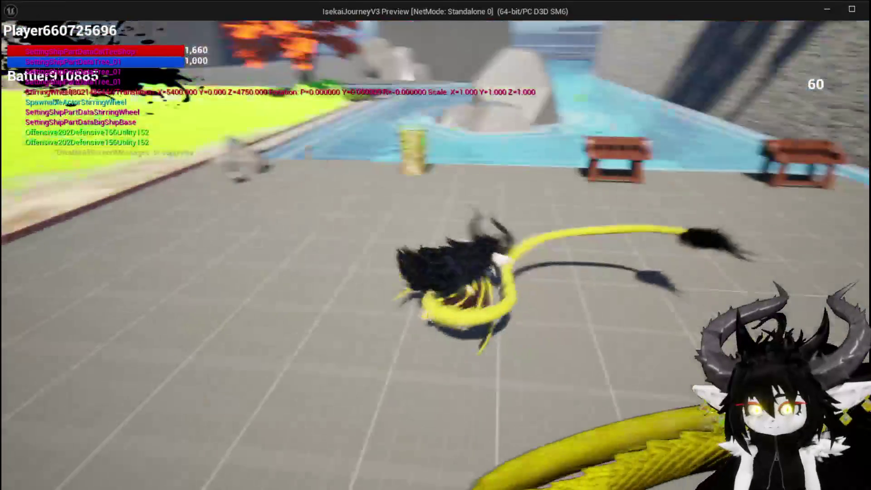
{"action": "key", "text": "w"}
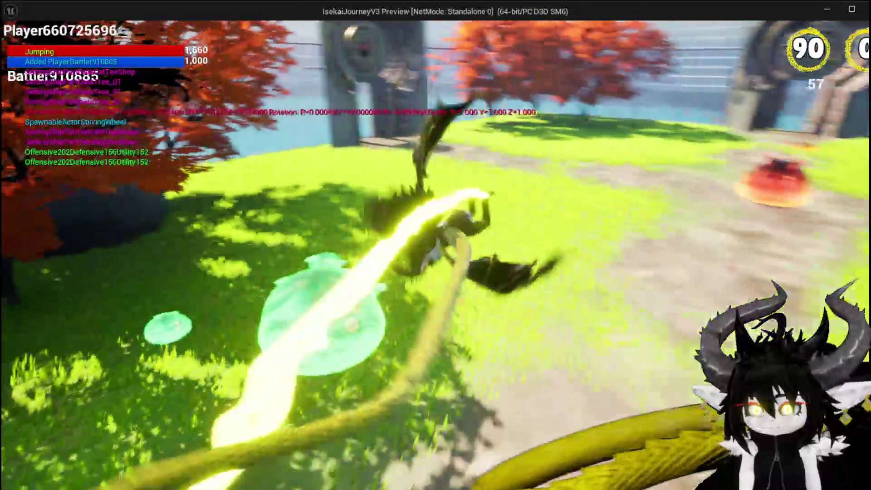
{"action": "key", "text": "d"}
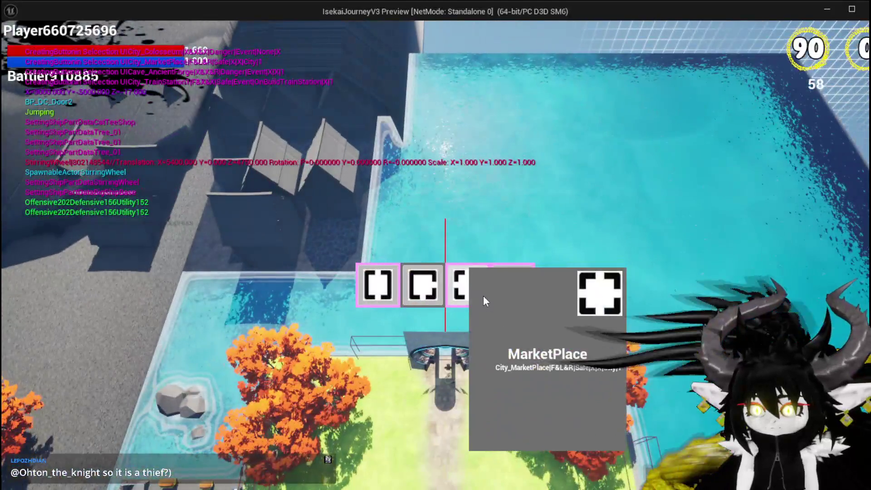
{"action": "left_click", "coordinate": [483, 295]}
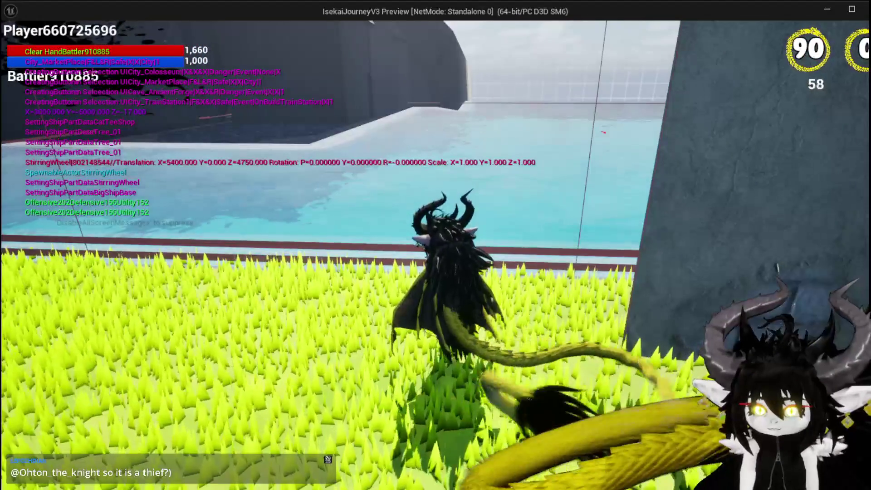
{"action": "key", "text": "alt+Tab"}
{"action": "key", "text": "Escape"}
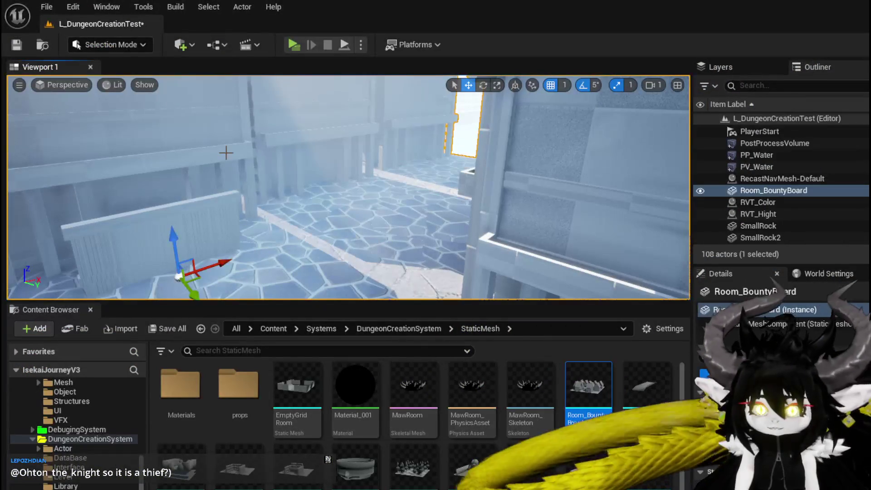
Step: Save the level, rearrange the SpawnRoom nodes, and open BuildRoomFromID in BP_DC_RoomBase
{"action": "left_click", "coordinate": [16, 44]}
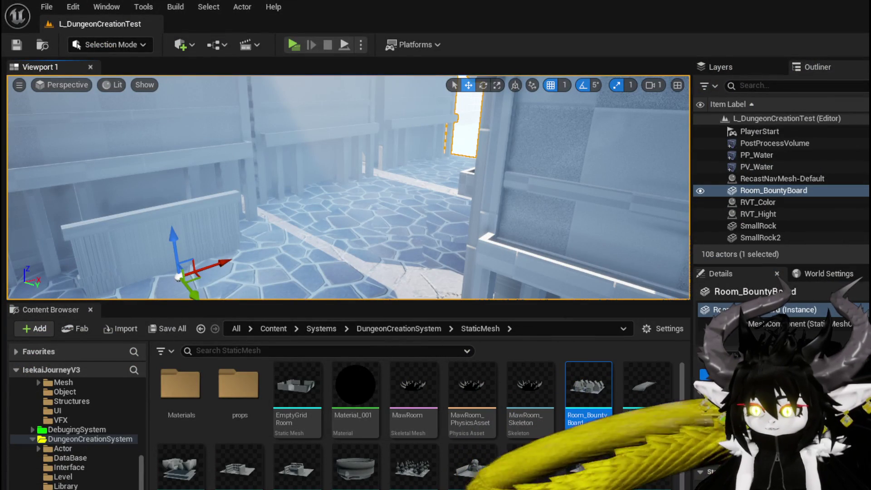
{"action": "key", "text": "alt+Tab"}
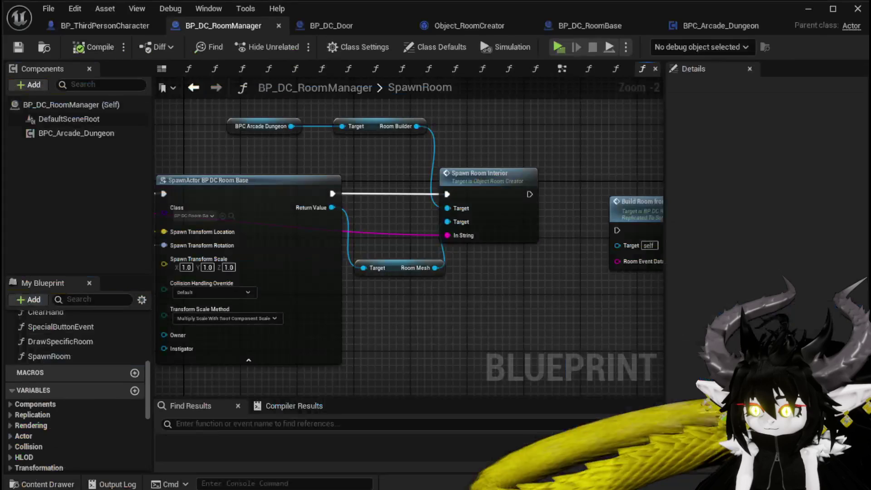
{"action": "mouse_move", "coordinate": [535, 317]}
{"action": "left_mouse_down"}
{"action": "mouse_move", "coordinate": [449, 309]}
{"action": "mouse_move", "coordinate": [493, 332]}
{"action": "left_mouse_up"}
{"action": "left_click_drag", "start_coordinate": [363, 283], "coordinate": [363, 325]}
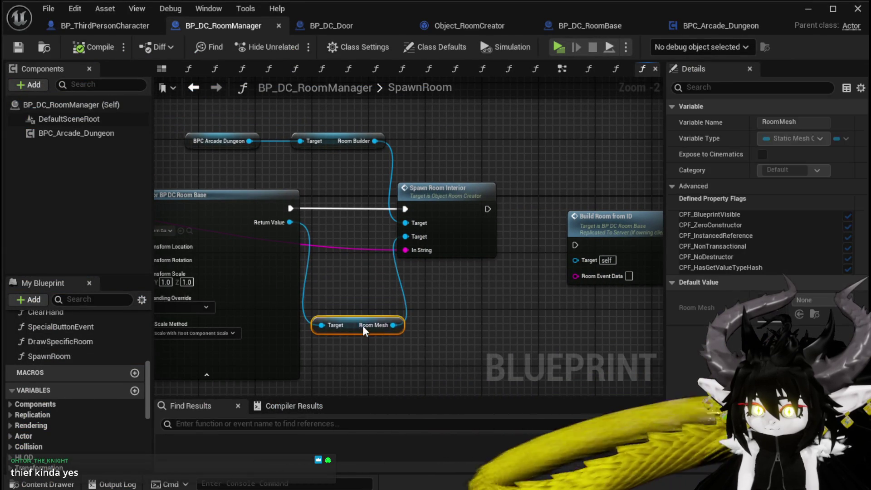
{"action": "left_click_drag", "start_coordinate": [585, 244], "coordinate": [540, 209]}
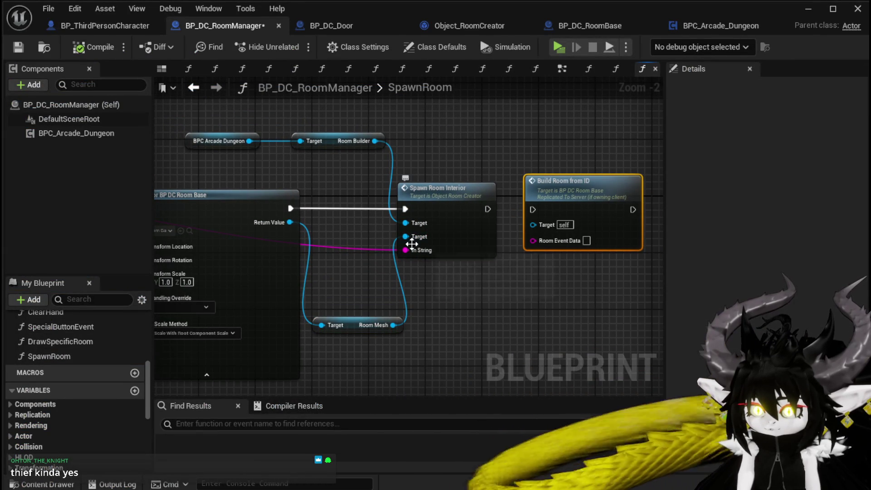
{"action": "double_click", "coordinate": [580, 216]}
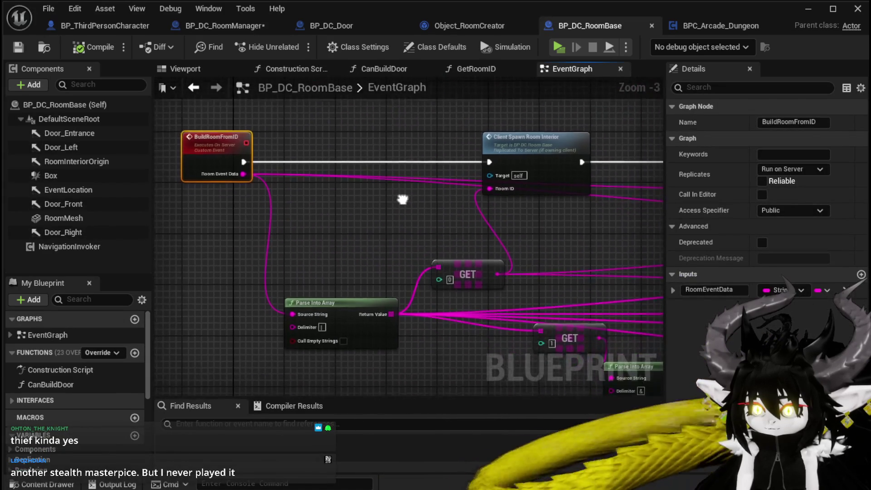
Step: Paste Parse Into Array and GET [0] into SpawnRoom, feeding the room string in and element 0 to In String
{"action": "left_click_drag", "start_coordinate": [423, 306], "coordinate": [430, 304]}
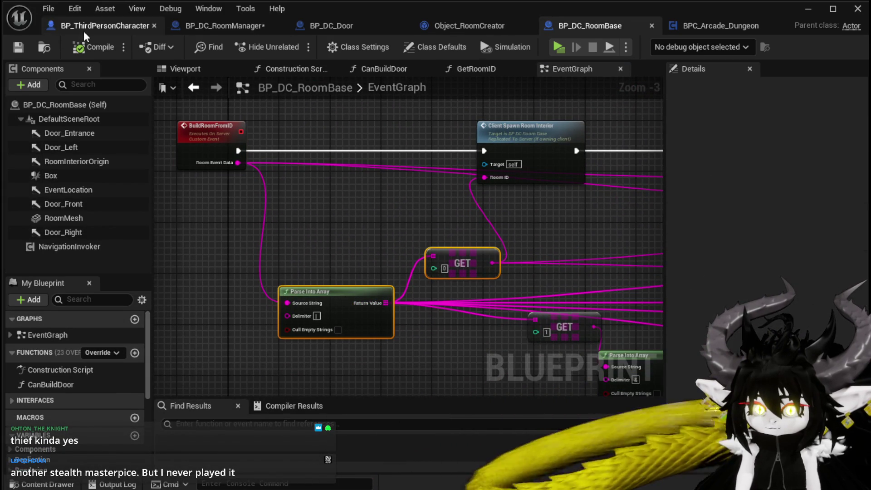
{"action": "left_click", "coordinate": [235, 31]}
{"action": "key", "text": "ctrl+v"}
{"action": "mouse_move", "coordinate": [364, 184]}
{"action": "left_mouse_down"}
{"action": "mouse_move", "coordinate": [367, 203]}
{"action": "mouse_move", "coordinate": [334, 292]}
{"action": "mouse_move", "coordinate": [323, 298]}
{"action": "left_mouse_up"}
{"action": "left_click_drag", "start_coordinate": [549, 253], "coordinate": [531, 252]}
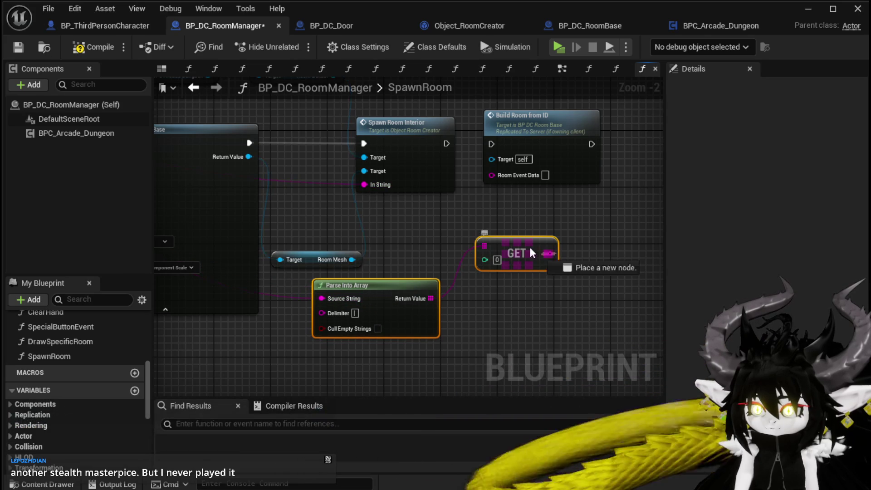
{"action": "left_click_drag", "start_coordinate": [382, 184], "coordinate": [382, 184]}
{"action": "mouse_move", "coordinate": [522, 255]}
{"action": "left_mouse_down"}
{"action": "mouse_move", "coordinate": [449, 241]}
{"action": "mouse_move", "coordinate": [478, 276]}
{"action": "mouse_move", "coordinate": [430, 262]}
{"action": "mouse_move", "coordinate": [437, 269]}
{"action": "left_mouse_up"}
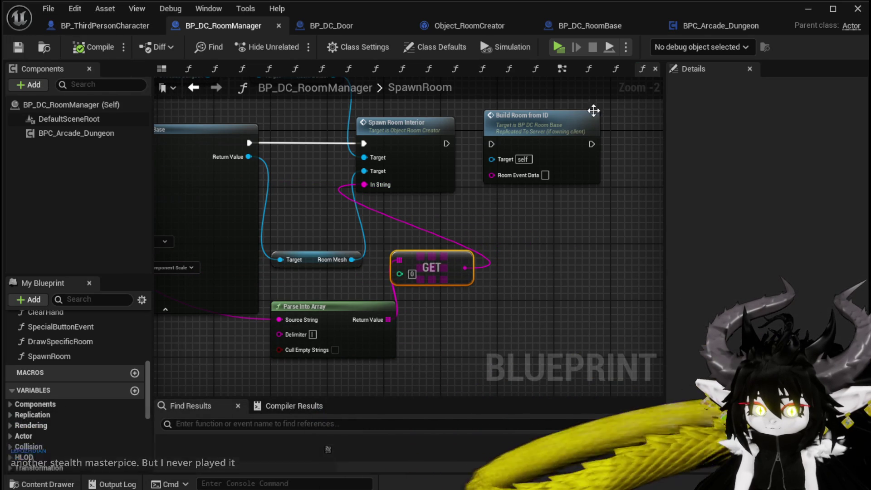
{"action": "left_click", "coordinate": [809, 11]}
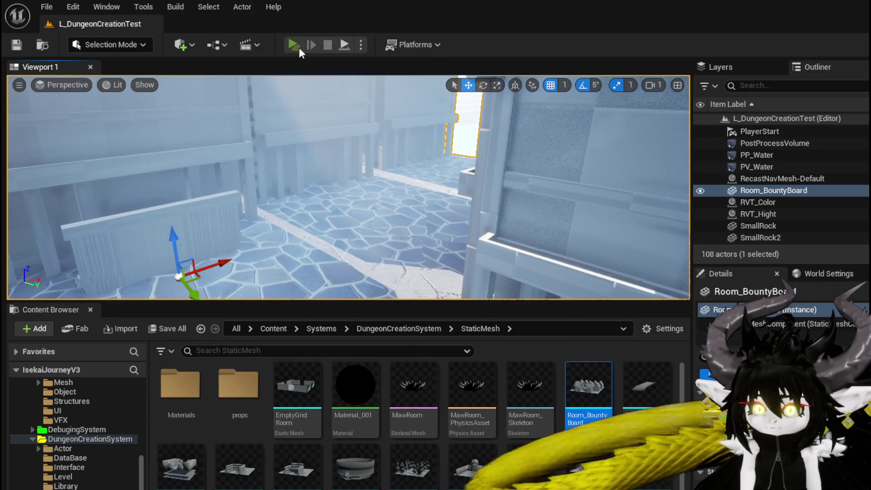
{"action": "left_click", "coordinate": [298, 48]}
{"action": "key", "text": "space"}
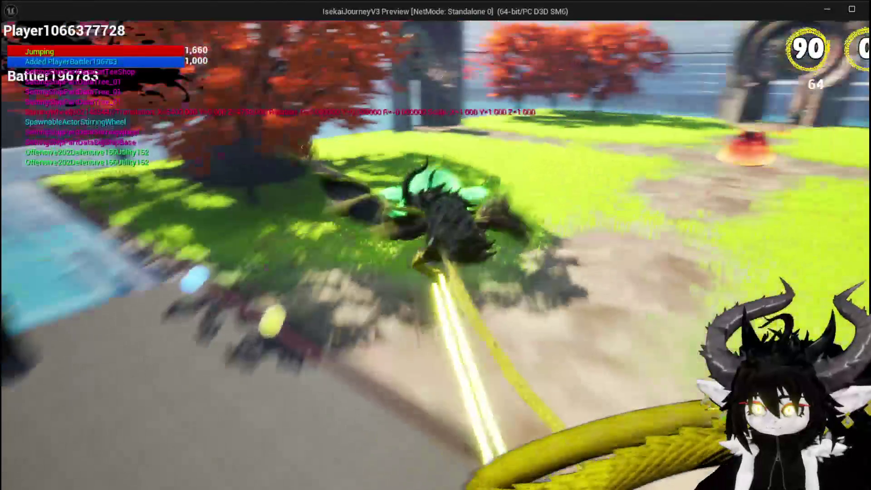
{"action": "key", "text": "w"}
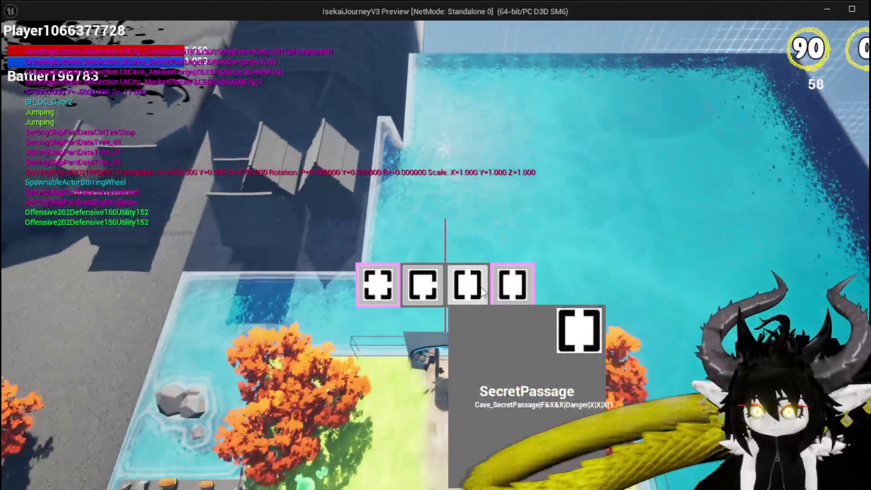
{"action": "left_click", "coordinate": [482, 293]}
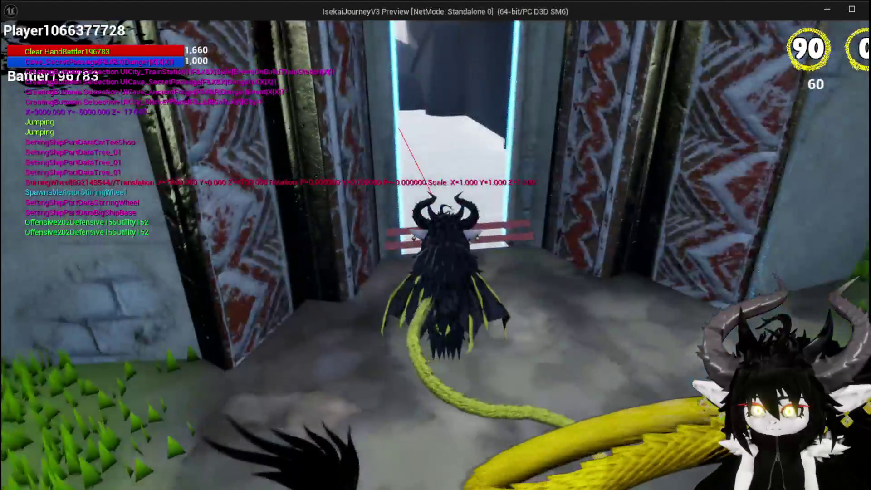
{"action": "key", "text": "w"}
{"action": "key", "text": "space"}
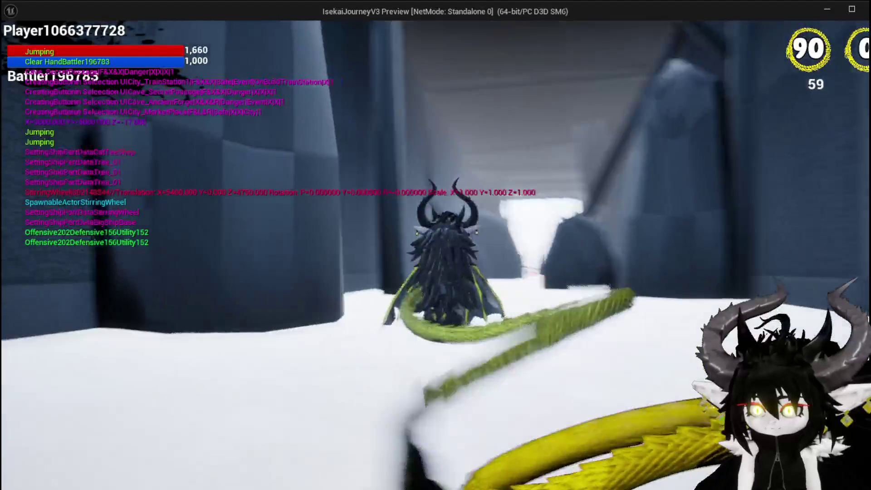
{"action": "key", "text": "space"}
{"action": "key", "text": "space"}
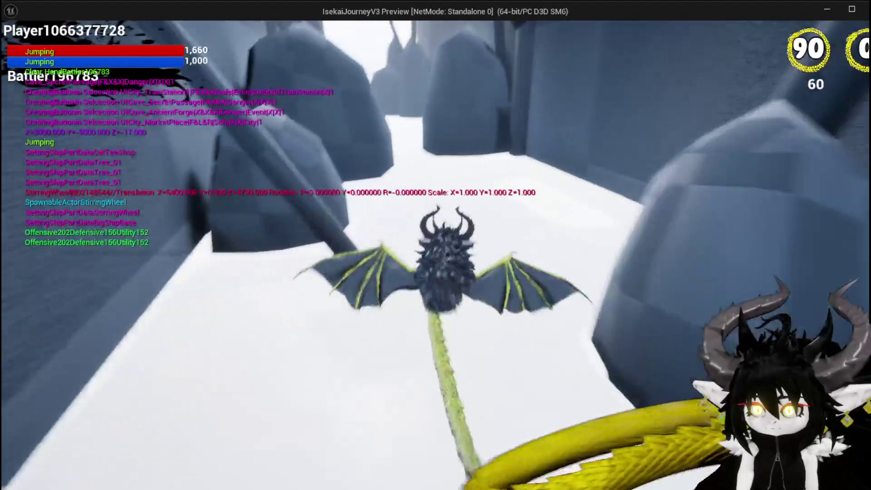
{"action": "key", "text": "space"}
{"action": "key", "text": "space"}
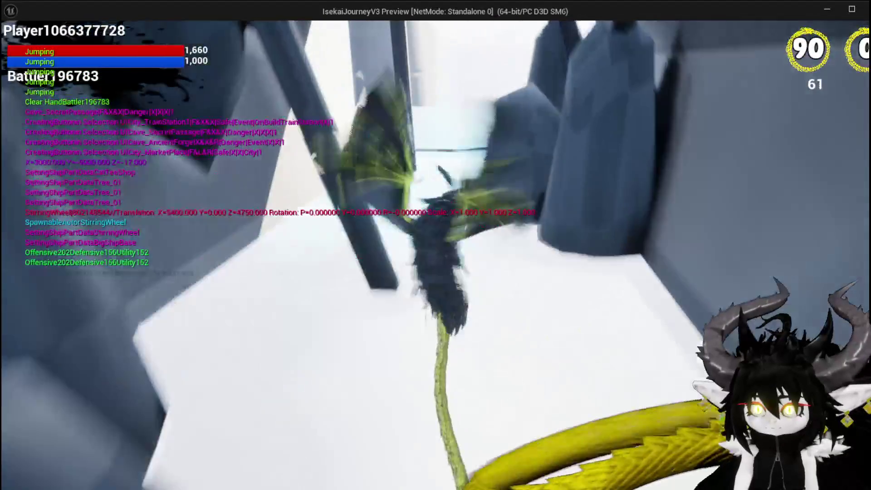
{"action": "key", "text": "s"}
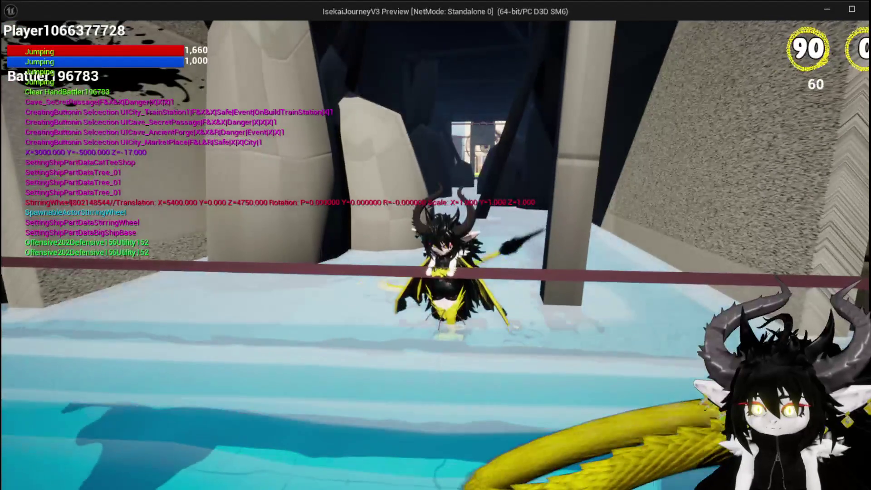
{"action": "key", "text": "s"}
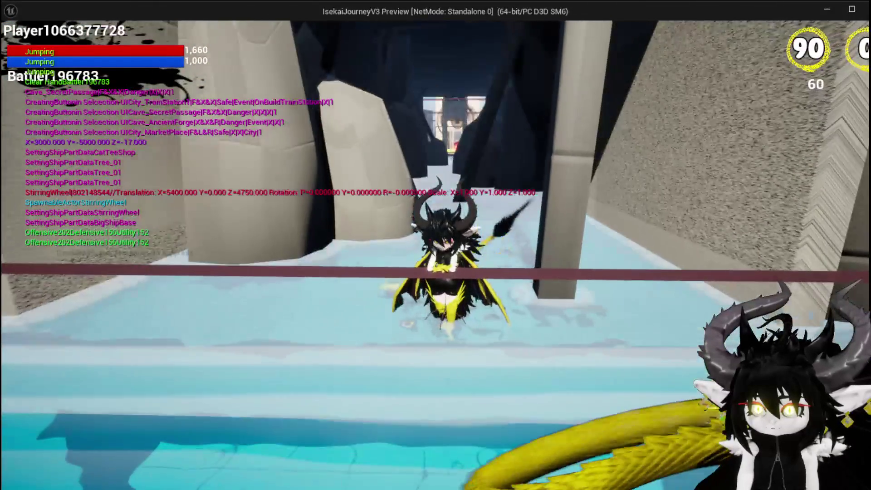
{"action": "key", "text": "w"}
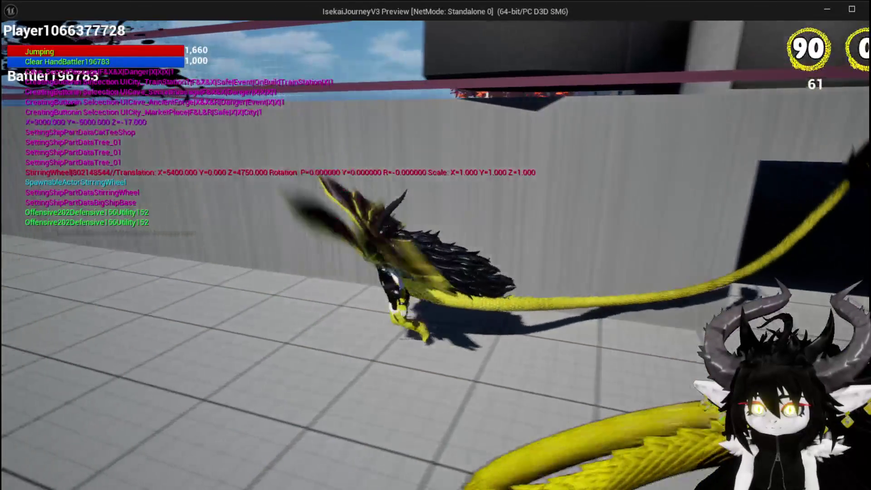
{"action": "key", "text": "space"}
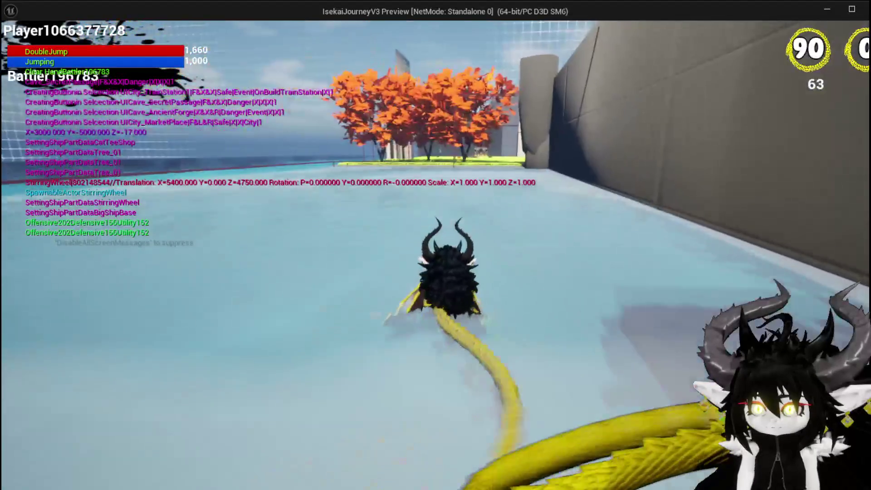
{"action": "key", "text": "space"}
{"action": "key", "text": "space"}
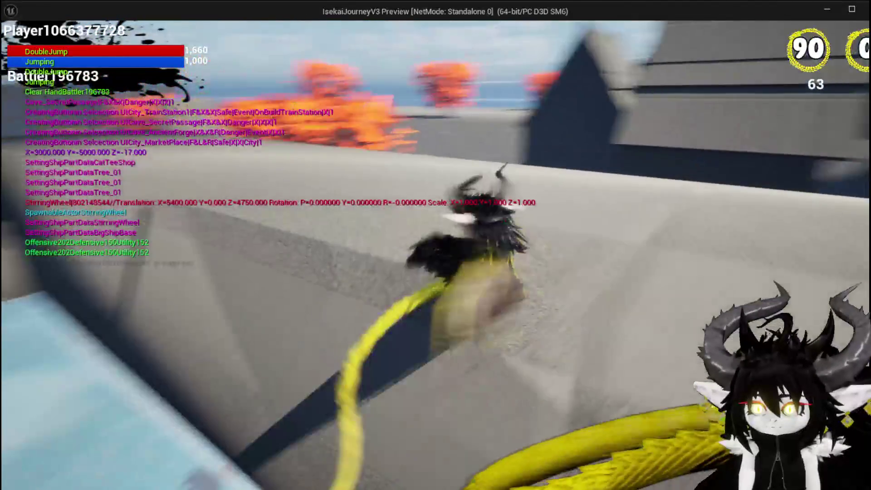
{"action": "key", "text": "w"}
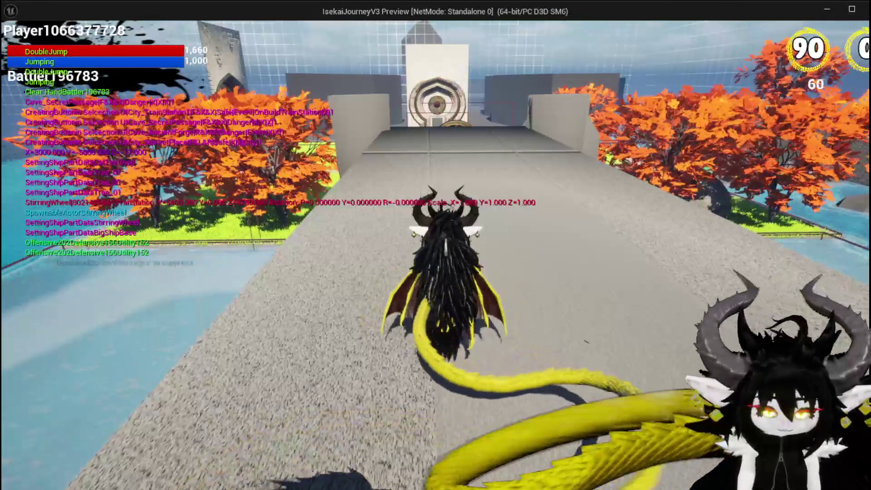
{"action": "key", "text": "Escape"}
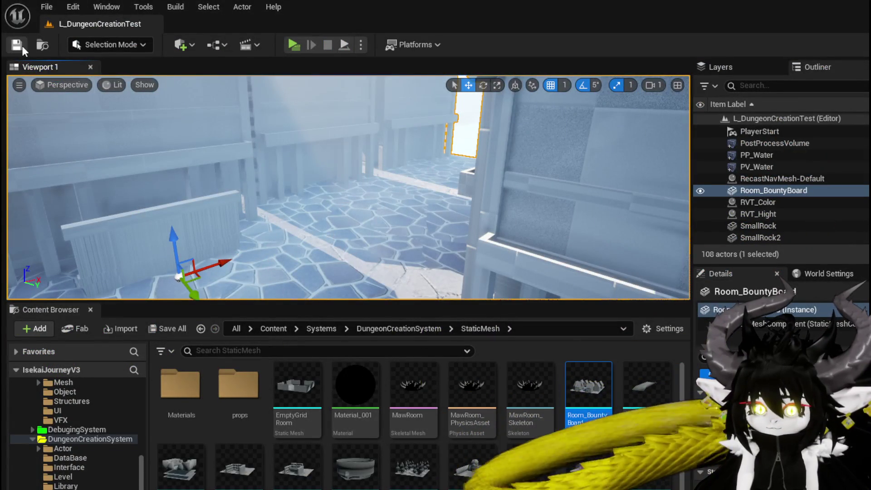
Step: Save, then reposition the Parse Into Array and GET nodes in SpawnRoom
{"action": "left_click", "coordinate": [23, 48]}
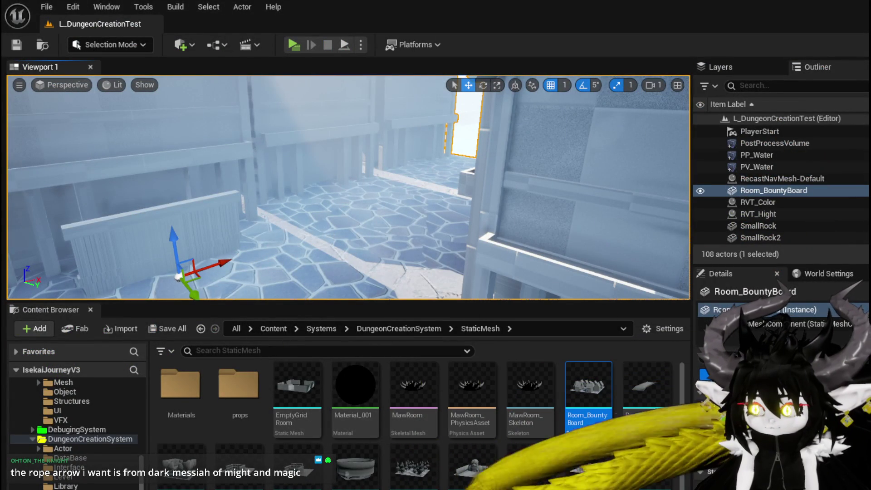
{"action": "key", "text": "alt+Tab"}
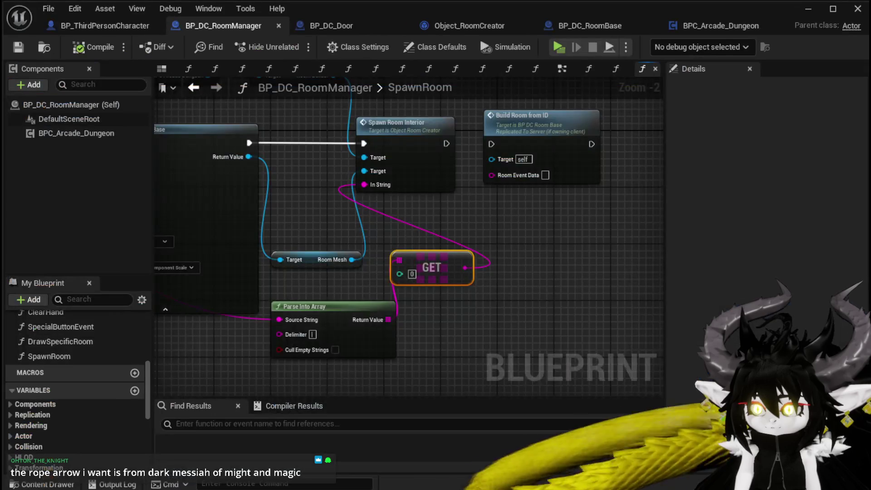
{"action": "mouse_move", "coordinate": [377, 242]}
{"action": "left_mouse_down"}
{"action": "mouse_move", "coordinate": [320, 287]}
{"action": "mouse_move", "coordinate": [279, 296]}
{"action": "left_mouse_up"}
{"action": "mouse_move", "coordinate": [489, 197]}
{"action": "left_mouse_down"}
{"action": "mouse_move", "coordinate": [353, 247]}
{"action": "mouse_move", "coordinate": [512, 245]}
{"action": "left_mouse_up"}
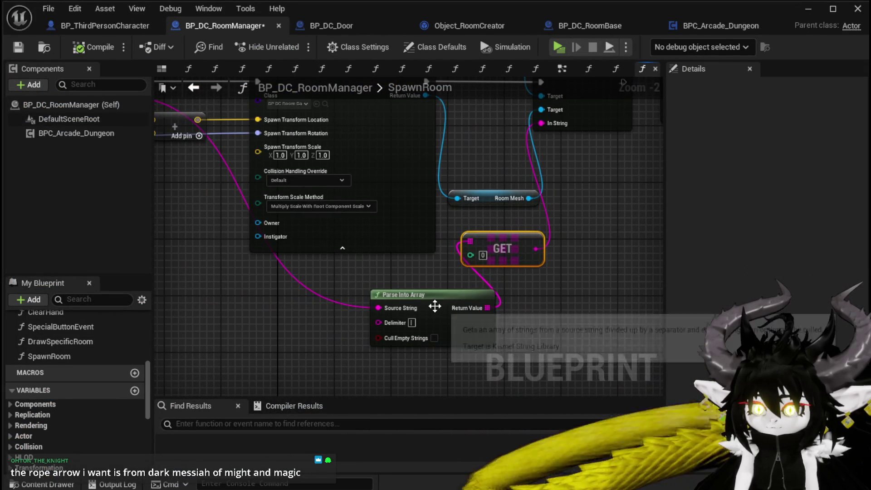
{"action": "left_click_drag", "start_coordinate": [436, 313], "coordinate": [343, 302]}
{"action": "left_click_drag", "start_coordinate": [498, 243], "coordinate": [486, 252]}
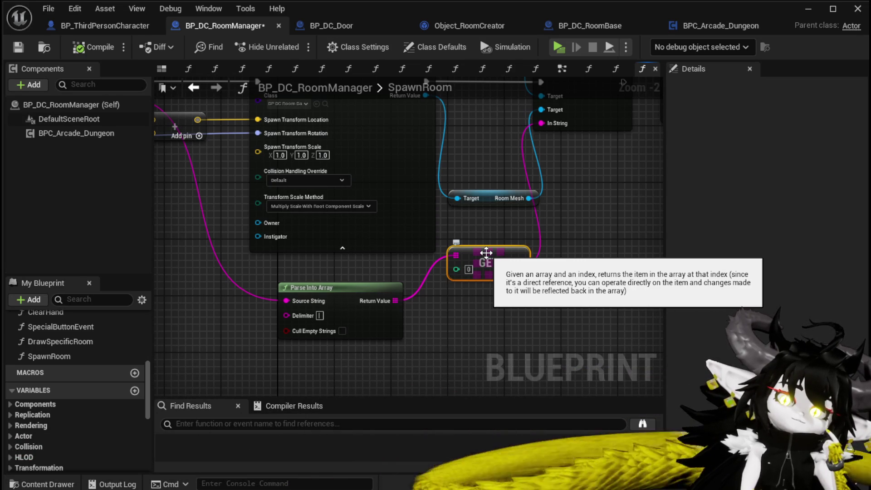
Step: Stack BPC Arcade Dungeon above Room Builder and place Build Room from ID beside Spawn Room Interior
{"action": "mouse_move", "coordinate": [486, 253]}
{"action": "left_mouse_down"}
{"action": "mouse_move", "coordinate": [575, 246]}
{"action": "mouse_move", "coordinate": [473, 312]}
{"action": "mouse_move", "coordinate": [396, 296]}
{"action": "mouse_move", "coordinate": [539, 233]}
{"action": "left_mouse_up"}
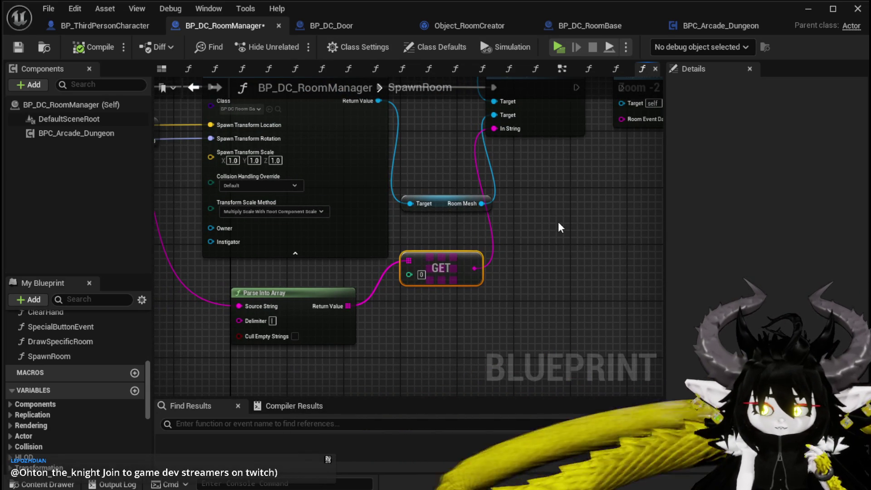
{"action": "mouse_move", "coordinate": [558, 223]}
{"action": "left_mouse_down"}
{"action": "mouse_move", "coordinate": [402, 260]}
{"action": "mouse_move", "coordinate": [299, 326]}
{"action": "left_mouse_up"}
{"action": "mouse_move", "coordinate": [162, 145]}
{"action": "left_mouse_down"}
{"action": "mouse_move", "coordinate": [249, 174]}
{"action": "mouse_move", "coordinate": [326, 184]}
{"action": "left_mouse_up"}
{"action": "mouse_move", "coordinate": [218, 189]}
{"action": "left_mouse_down"}
{"action": "mouse_move", "coordinate": [345, 163]}
{"action": "mouse_move", "coordinate": [417, 192]}
{"action": "left_mouse_up"}
{"action": "left_click", "coordinate": [272, 187]}
{"action": "left_click_drag", "start_coordinate": [272, 186], "coordinate": [391, 158]}
{"action": "mouse_move", "coordinate": [510, 153]}
{"action": "left_mouse_down"}
{"action": "mouse_move", "coordinate": [431, 192]}
{"action": "mouse_move", "coordinate": [441, 189]}
{"action": "mouse_move", "coordinate": [383, 190]}
{"action": "mouse_move", "coordinate": [384, 156]}
{"action": "left_mouse_up"}
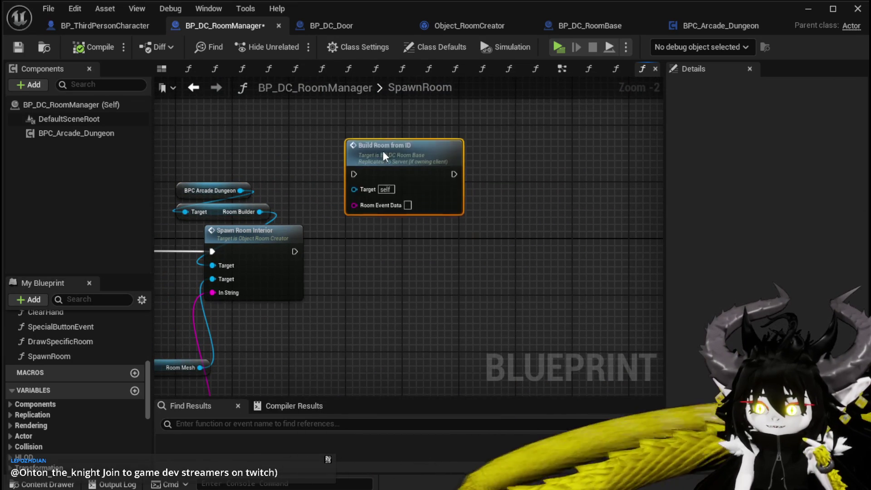
{"action": "double_click", "coordinate": [377, 149]}
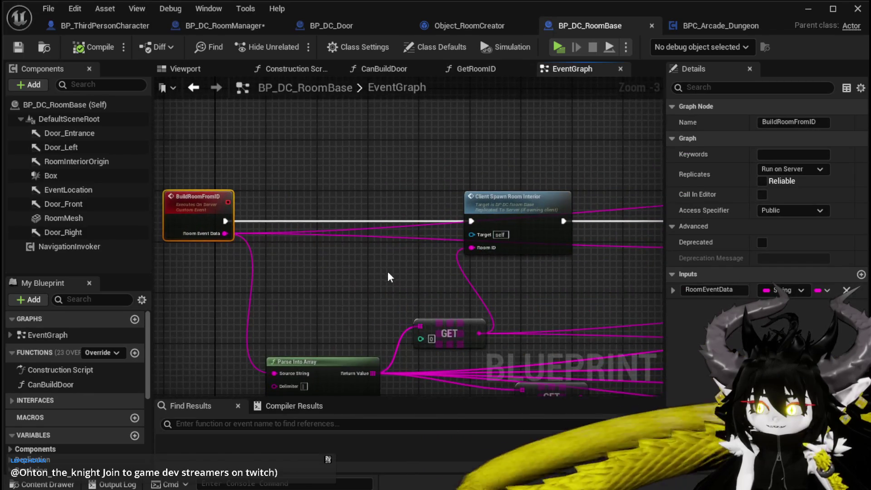
Step: Select the three Make Literal String nodes and move them down-left
{"action": "left_click_drag", "start_coordinate": [388, 272], "coordinate": [269, 234]}
{"action": "scroll", "coordinate": [338, 124], "scroll_direction": "down", "scroll_amount": 2}
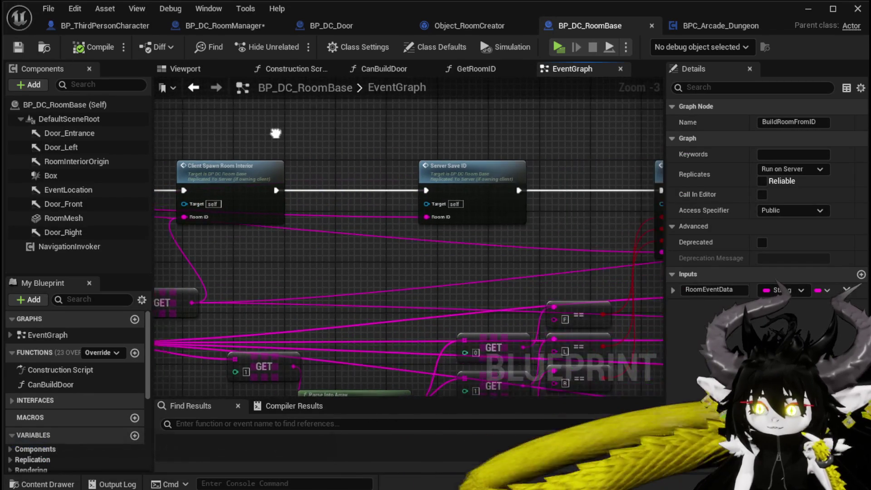
{"action": "mouse_move", "coordinate": [254, 155]}
{"action": "left_mouse_down"}
{"action": "mouse_move", "coordinate": [282, 131]}
{"action": "mouse_move", "coordinate": [328, 161]}
{"action": "mouse_move", "coordinate": [290, 151]}
{"action": "mouse_move", "coordinate": [260, 158]}
{"action": "mouse_move", "coordinate": [261, 169]}
{"action": "mouse_move", "coordinate": [207, 180]}
{"action": "mouse_move", "coordinate": [398, 174]}
{"action": "left_mouse_up"}
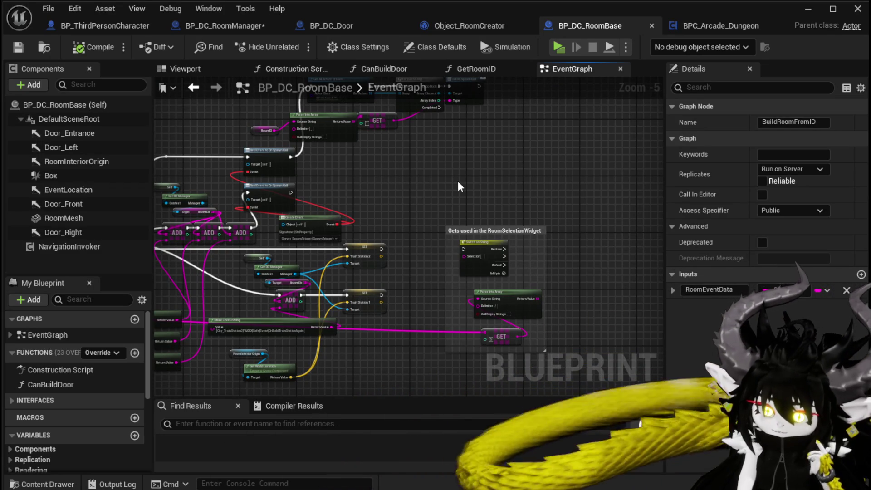
{"action": "mouse_move", "coordinate": [458, 183]}
{"action": "left_mouse_down"}
{"action": "mouse_move", "coordinate": [482, 149]}
{"action": "mouse_move", "coordinate": [543, 123]}
{"action": "left_mouse_up"}
{"action": "left_click_drag", "start_coordinate": [218, 314], "coordinate": [320, 293]}
{"action": "mouse_move", "coordinate": [263, 293]}
{"action": "left_mouse_down"}
{"action": "mouse_move", "coordinate": [319, 195]}
{"action": "mouse_move", "coordinate": [253, 190]}
{"action": "left_mouse_up"}
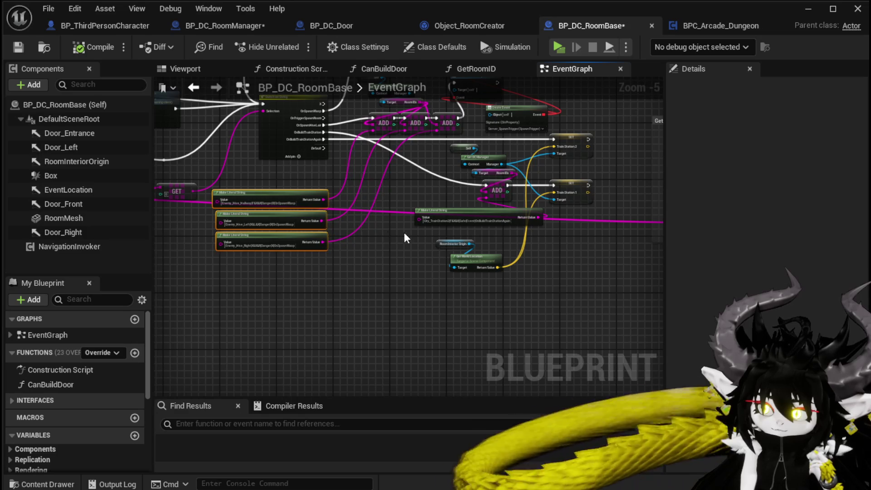
{"action": "scroll", "coordinate": [422, 228], "scroll_direction": "up", "scroll_amount": 2}
{"action": "mouse_move", "coordinate": [435, 197]}
{"action": "left_mouse_down"}
{"action": "mouse_move", "coordinate": [196, 247]}
{"action": "mouse_move", "coordinate": [237, 295]}
{"action": "left_mouse_up"}
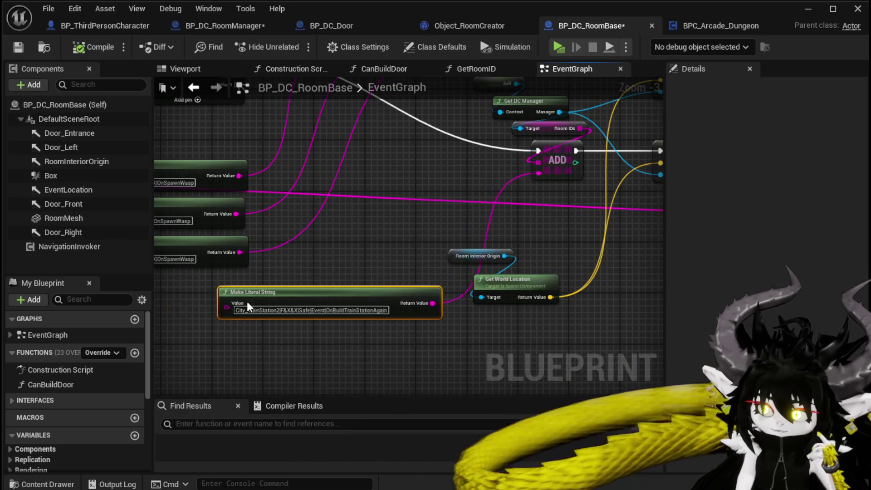
{"action": "right_click", "coordinate": [404, 244]}
{"action": "left_click_drag", "start_coordinate": [397, 229], "coordinate": [422, 223]}
Step: Move Room Interior Origin and Get World Location up-right, then bring Server Save ID into view
{"action": "left_click_drag", "start_coordinate": [476, 258], "coordinate": [548, 235]}
{"action": "mouse_move", "coordinate": [500, 211]}
{"action": "left_mouse_down"}
{"action": "mouse_move", "coordinate": [243, 257]}
{"action": "mouse_move", "coordinate": [322, 217]}
{"action": "mouse_move", "coordinate": [343, 270]}
{"action": "mouse_move", "coordinate": [429, 229]}
{"action": "mouse_move", "coordinate": [445, 277]}
{"action": "mouse_move", "coordinate": [307, 261]}
{"action": "mouse_move", "coordinate": [525, 210]}
{"action": "mouse_move", "coordinate": [552, 224]}
{"action": "left_mouse_up"}
{"action": "scroll", "coordinate": [321, 217], "scroll_direction": "down", "scroll_amount": 1}
{"action": "scroll", "coordinate": [312, 250], "scroll_direction": "down", "scroll_amount": 1}
{"action": "scroll", "coordinate": [319, 245], "scroll_direction": "down", "scroll_amount": 1}
{"action": "scroll", "coordinate": [210, 268], "scroll_direction": "up", "scroll_amount": 3}
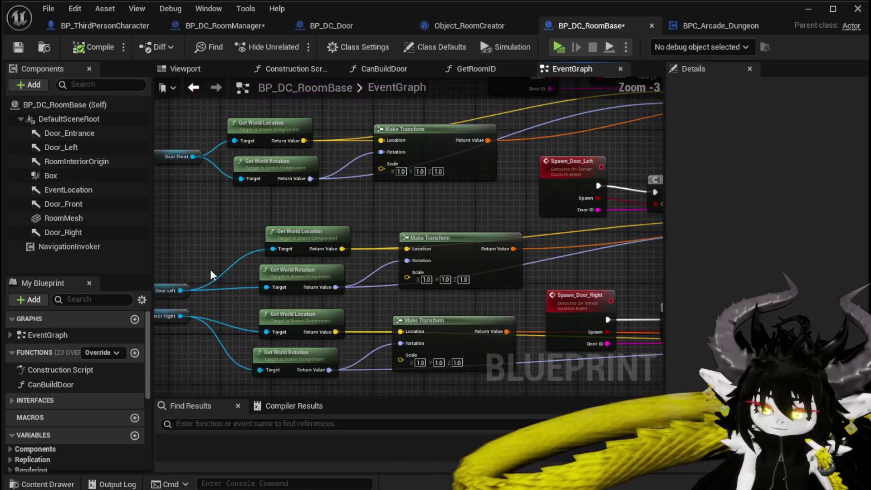
{"action": "scroll", "coordinate": [235, 244], "scroll_direction": "down", "scroll_amount": 3}
{"action": "left_click_drag", "start_coordinate": [295, 178], "coordinate": [298, 254]}
{"action": "scroll", "coordinate": [298, 251], "scroll_direction": "up", "scroll_amount": 4}
{"action": "left_click_drag", "start_coordinate": [385, 220], "coordinate": [230, 263]}
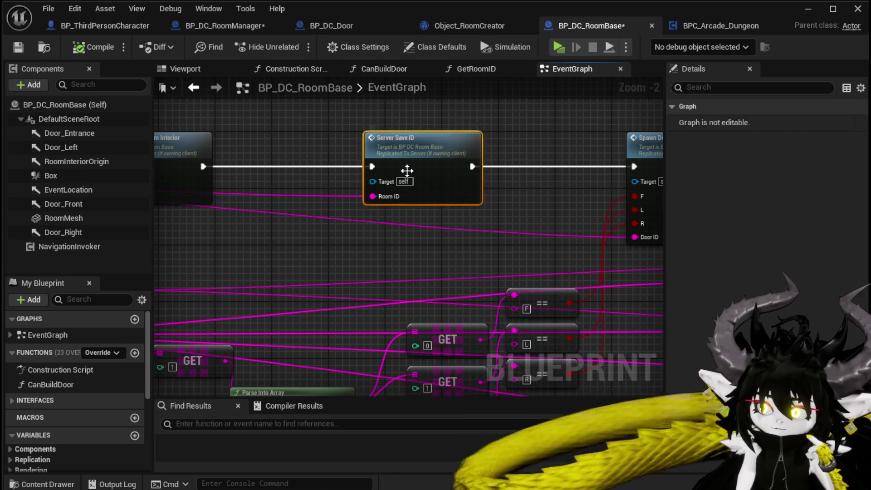
Step: Jump to the Server_SaveID event definition and save BP_DC_RoomBase
{"action": "double_click", "coordinate": [450, 175]}
{"action": "mouse_move", "coordinate": [247, 272]}
{"action": "left_mouse_down"}
{"action": "mouse_move", "coordinate": [408, 246]}
{"action": "mouse_move", "coordinate": [282, 253]}
{"action": "left_mouse_up"}
{"action": "left_click", "coordinate": [380, 243]}
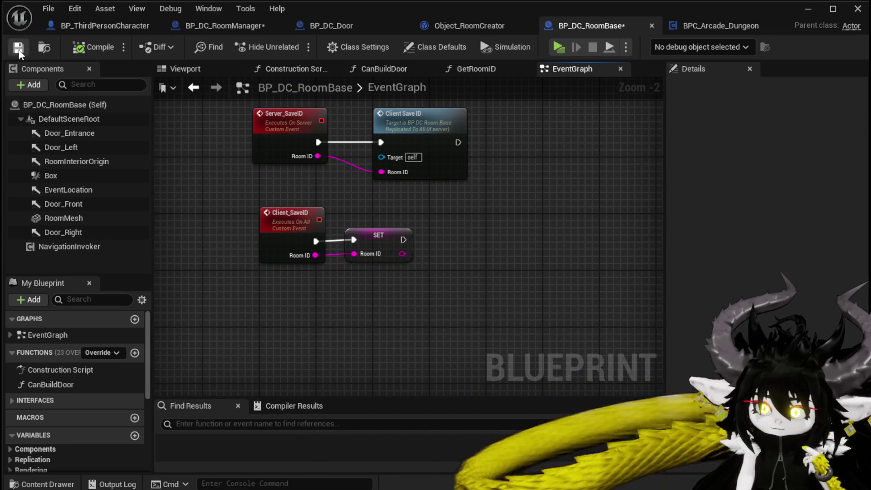
{"action": "left_click", "coordinate": [193, 87]}
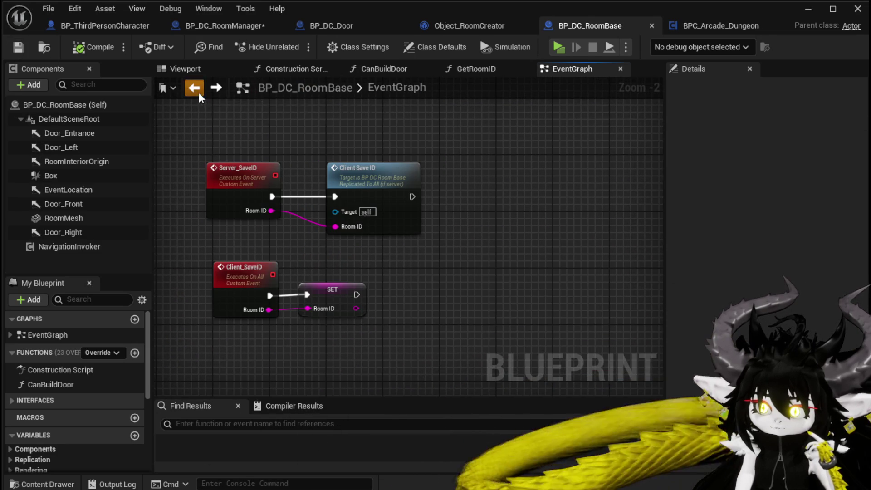
{"action": "left_click", "coordinate": [193, 88]}
Step: Move the RoomID SET node beside BuildRoomFromID and wire it into the execution chain
{"action": "left_click_drag", "start_coordinate": [293, 148], "coordinate": [402, 225]}
{"action": "scroll", "coordinate": [402, 224], "scroll_direction": "down", "scroll_amount": 3}
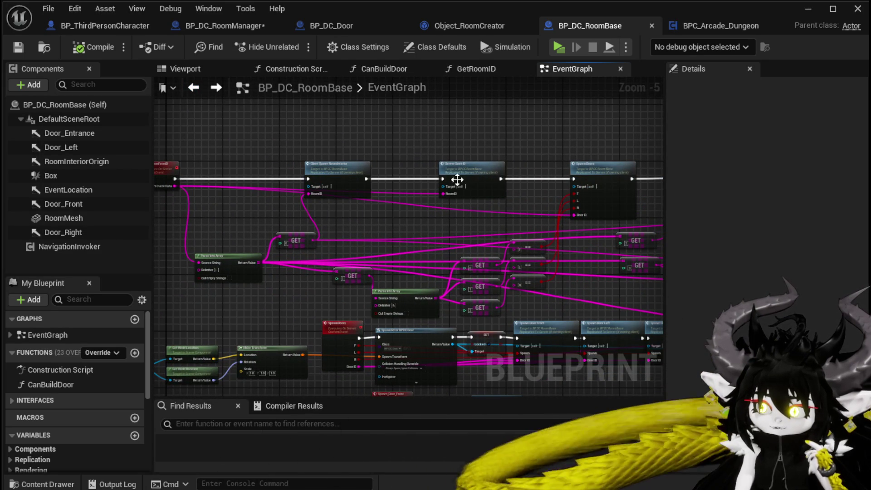
{"action": "scroll", "coordinate": [268, 152], "scroll_direction": "down", "scroll_amount": 3}
{"action": "scroll", "coordinate": [340, 185], "scroll_direction": "up", "scroll_amount": 2}
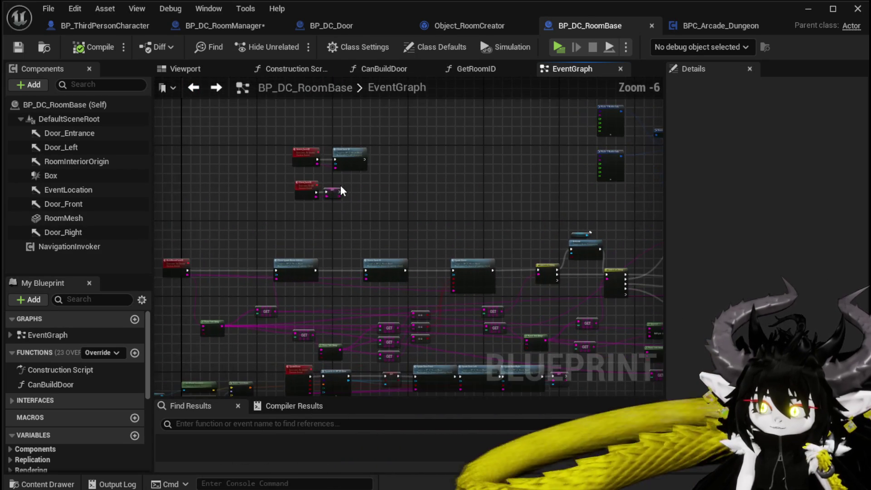
{"action": "left_click_drag", "start_coordinate": [331, 203], "coordinate": [236, 249]}
{"action": "scroll", "coordinate": [236, 249], "scroll_direction": "up", "scroll_amount": 3}
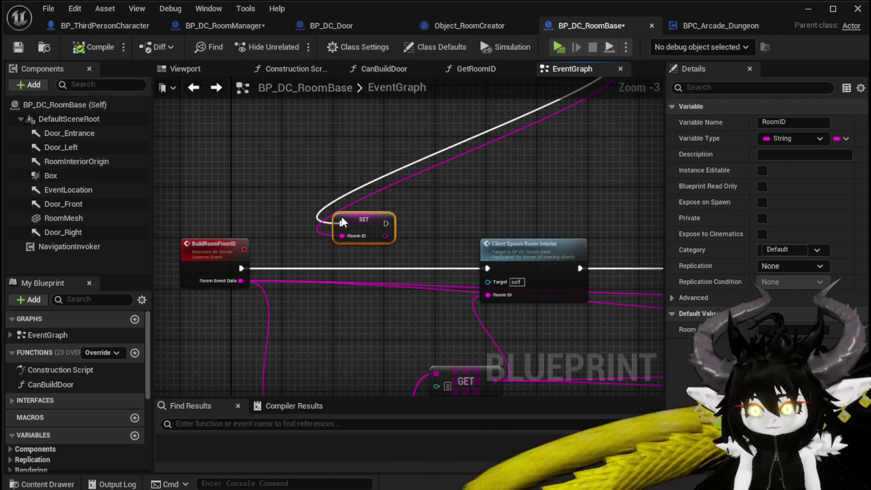
{"action": "left_click_drag", "start_coordinate": [236, 269], "coordinate": [360, 224]}
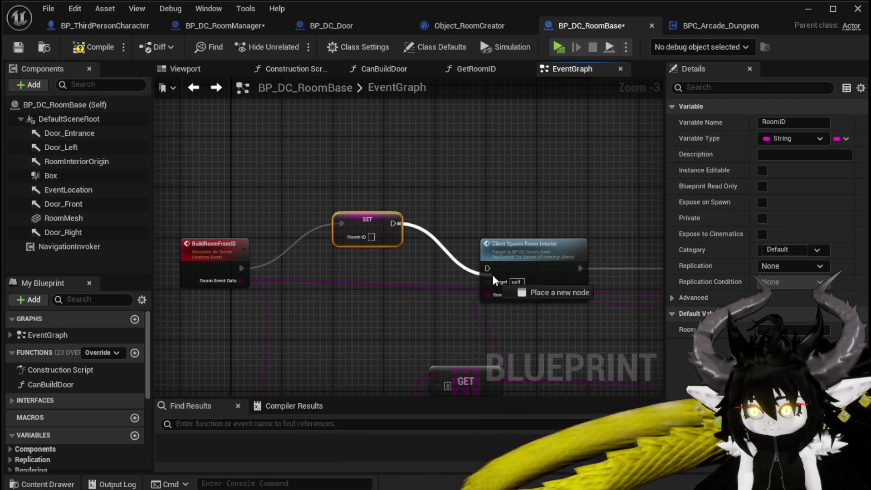
{"action": "left_click_drag", "start_coordinate": [496, 270], "coordinate": [492, 267]}
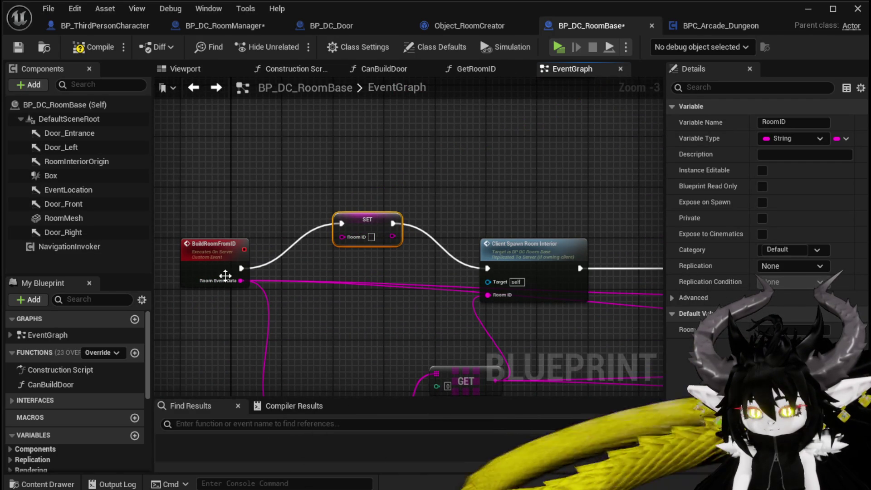
Step: Rename Client_SaveID to SaveID, reconnect BuildRoomFromID to Client Spawn Room Interior, and attach SET RoomID to SaveID
{"action": "left_click_drag", "start_coordinate": [386, 231], "coordinate": [290, 270]}
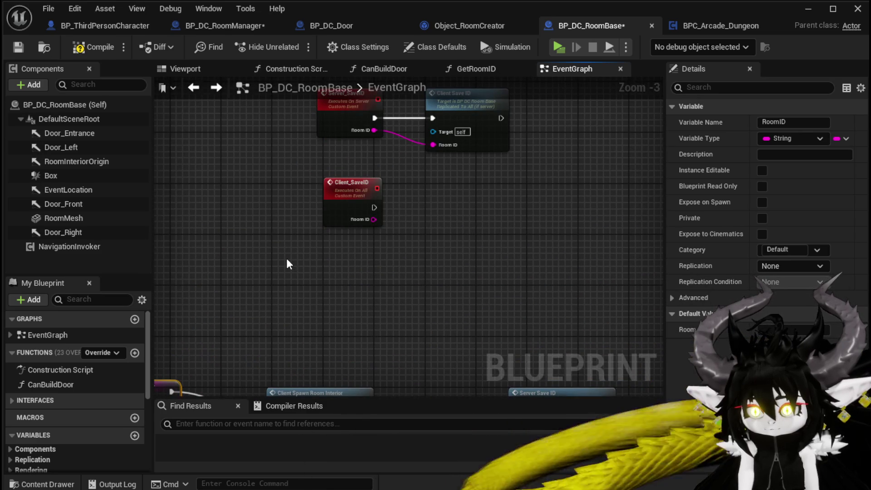
{"action": "left_click", "coordinate": [353, 187]}
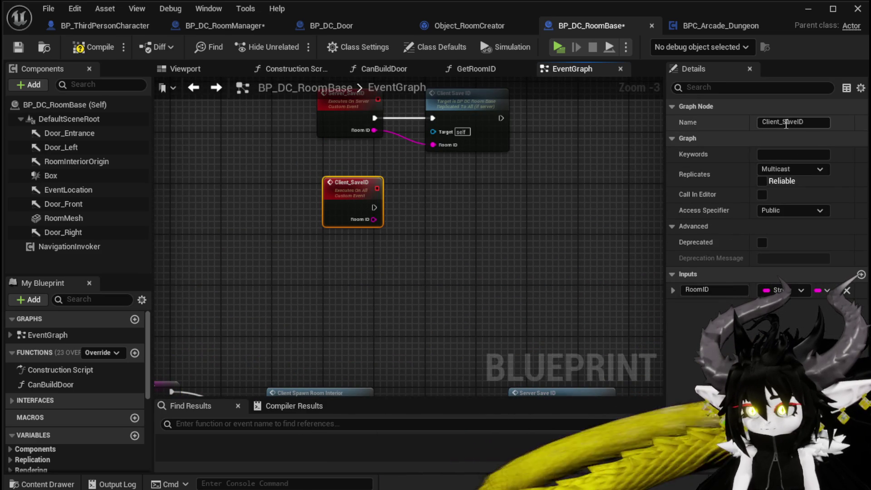
{"action": "type", "text": "SaveID"}
{"action": "key", "text": "Return"}
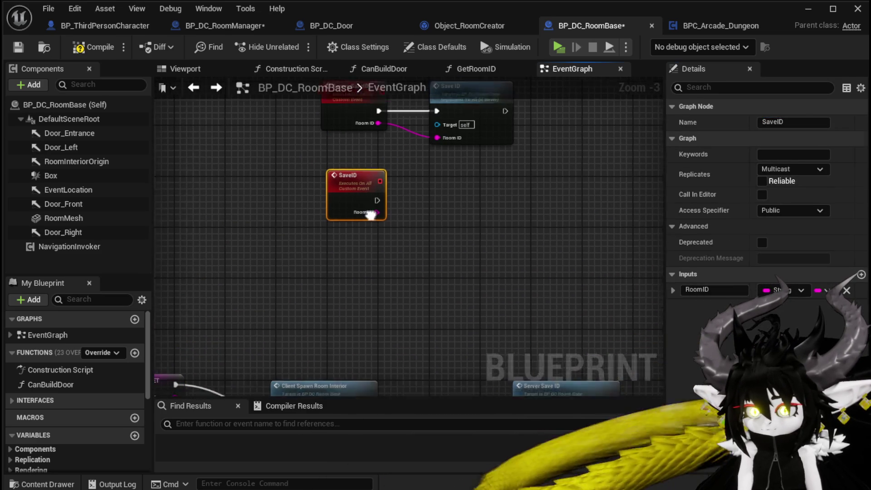
{"action": "left_click_drag", "start_coordinate": [169, 334], "coordinate": [444, 321]}
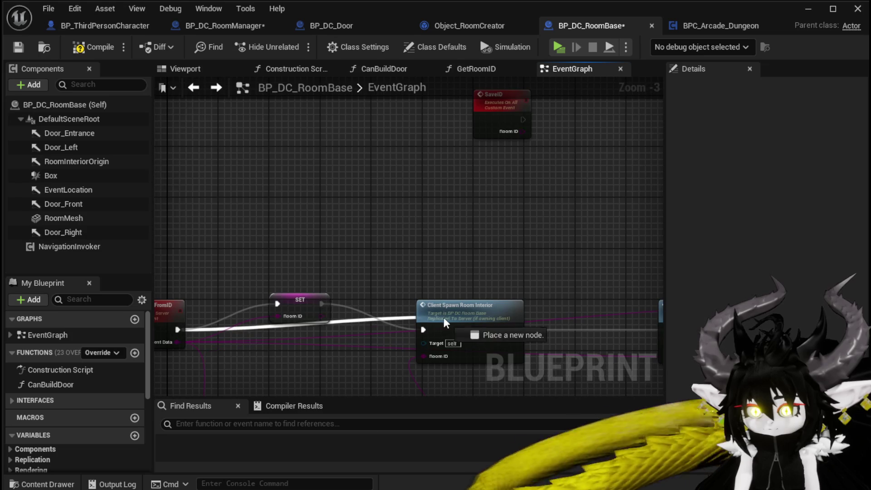
{"action": "mouse_move", "coordinate": [299, 300]}
{"action": "left_mouse_down"}
{"action": "mouse_move", "coordinate": [568, 120]}
{"action": "mouse_move", "coordinate": [559, 119]}
{"action": "mouse_move", "coordinate": [568, 134]}
{"action": "left_mouse_up"}
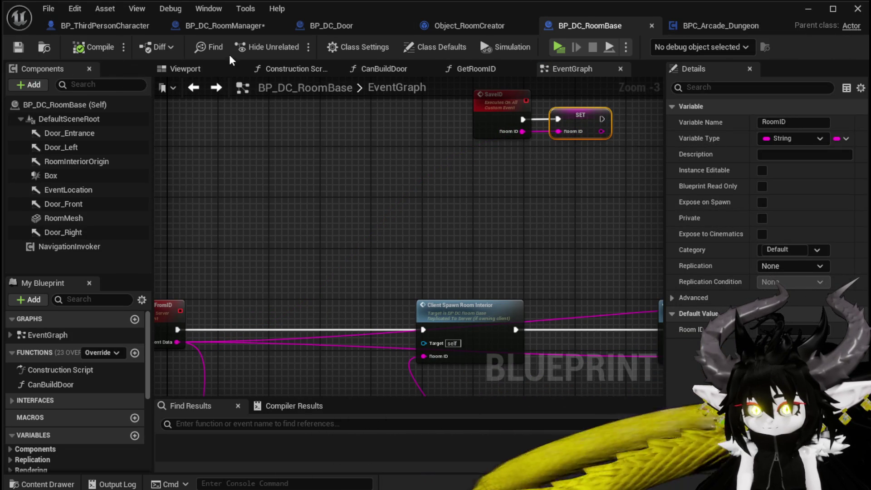
{"action": "left_click", "coordinate": [225, 28]}
Step: Add a Save ID call on the spawned room base, fed exec and the GET result as Room ID
{"action": "left_click_drag", "start_coordinate": [287, 107], "coordinate": [531, 68]}
{"action": "left_click_drag", "start_coordinate": [291, 229], "coordinate": [336, 238]}
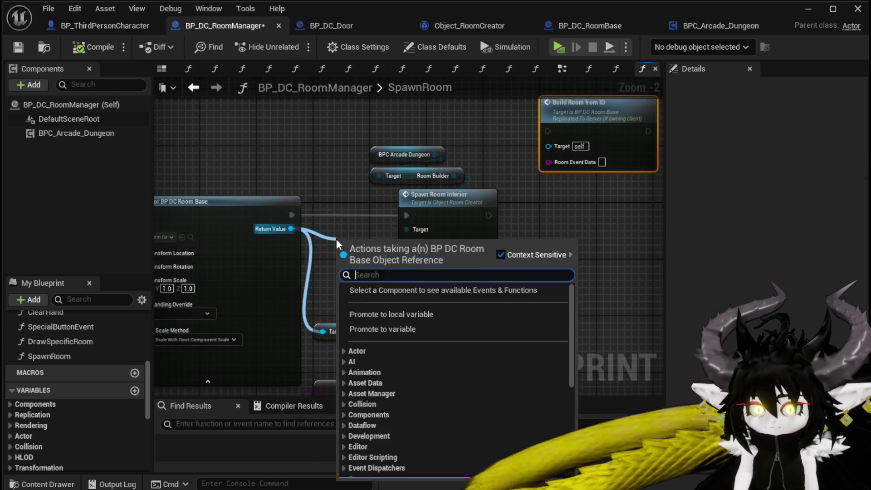
{"action": "type", "text": "Save"}
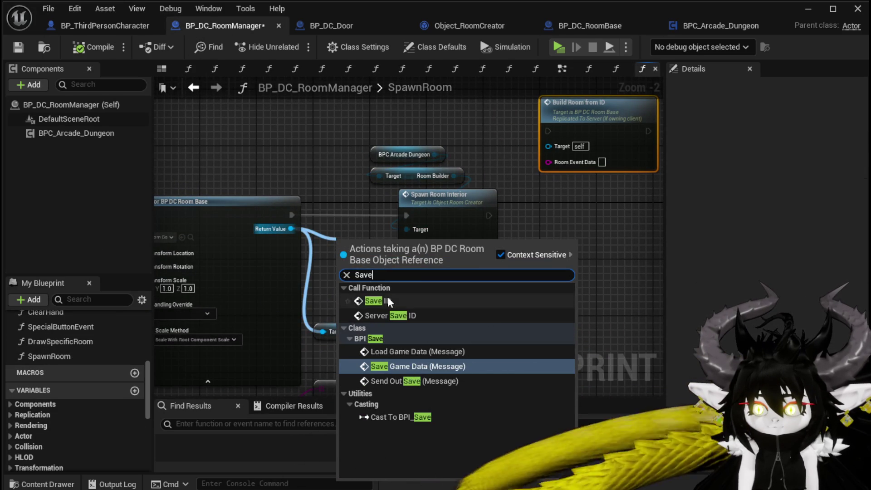
{"action": "left_click", "coordinate": [387, 296]}
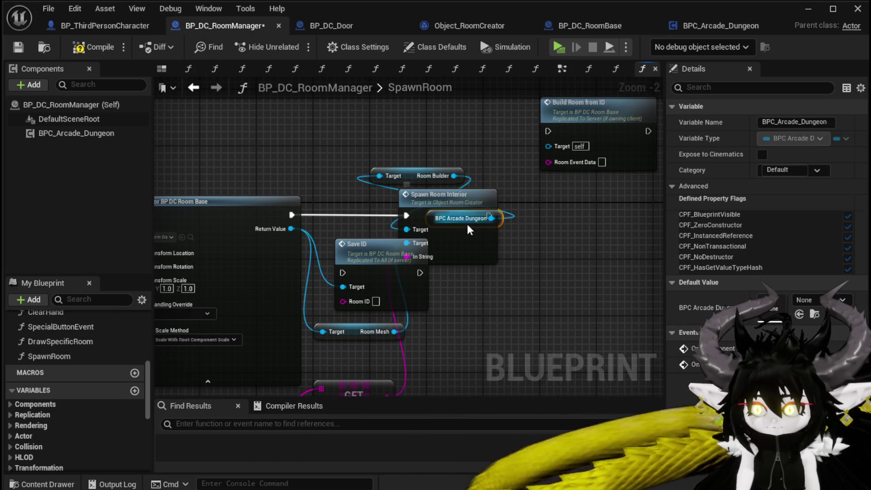
{"action": "mouse_move", "coordinate": [440, 226]}
{"action": "left_mouse_down"}
{"action": "mouse_move", "coordinate": [469, 203]}
{"action": "mouse_move", "coordinate": [583, 238]}
{"action": "left_mouse_up"}
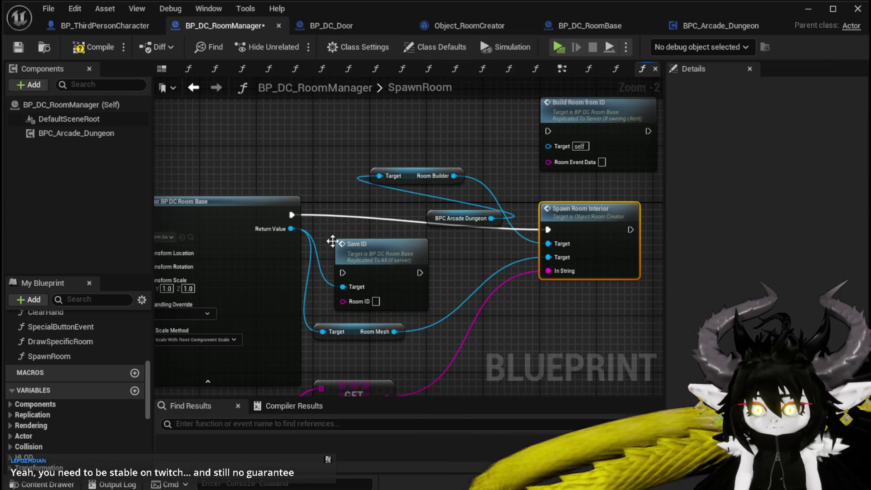
{"action": "mouse_move", "coordinate": [292, 215]}
{"action": "left_mouse_down"}
{"action": "mouse_move", "coordinate": [362, 276]}
{"action": "mouse_move", "coordinate": [342, 273]}
{"action": "left_mouse_up"}
{"action": "left_click_drag", "start_coordinate": [384, 254], "coordinate": [380, 206]}
{"action": "mouse_move", "coordinate": [383, 357]}
{"action": "left_mouse_down"}
{"action": "mouse_move", "coordinate": [358, 227]}
{"action": "mouse_move", "coordinate": [330, 207]}
{"action": "left_mouse_up"}
Step: Chain Spawn Room Interior after Save ID, tidy the surrounding nodes, then compile and save
{"action": "left_click_drag", "start_coordinate": [400, 210], "coordinate": [356, 286]}
{"action": "left_click_drag", "start_coordinate": [363, 219], "coordinate": [396, 176]}
{"action": "mouse_move", "coordinate": [390, 259]}
{"action": "left_mouse_down"}
{"action": "mouse_move", "coordinate": [335, 143]}
{"action": "mouse_move", "coordinate": [398, 139]}
{"action": "left_mouse_up"}
{"action": "left_click_drag", "start_coordinate": [503, 274], "coordinate": [404, 250]}
{"action": "left_click_drag", "start_coordinate": [430, 255], "coordinate": [430, 262]}
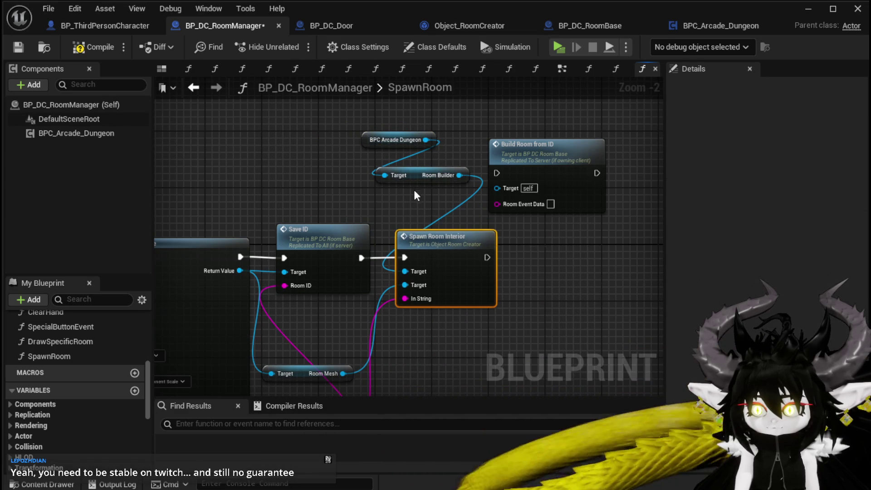
{"action": "left_click", "coordinate": [93, 47]}
{"action": "left_click", "coordinate": [18, 47]}
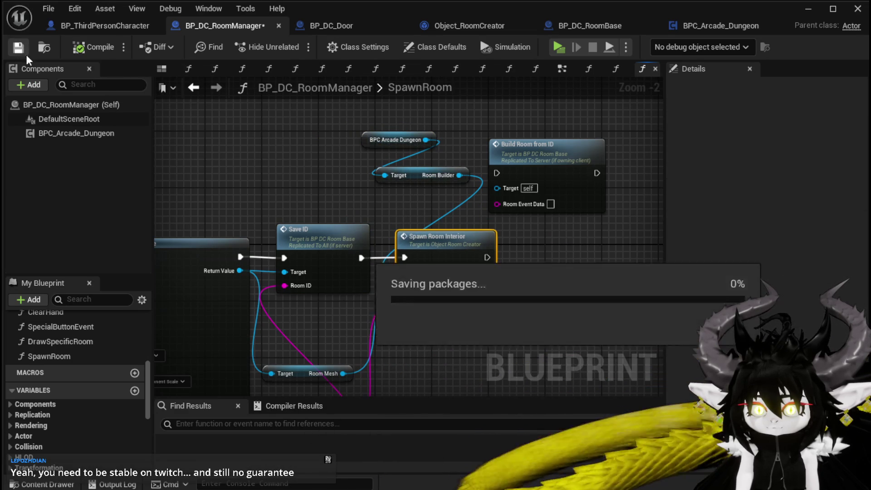
{"action": "left_click_drag", "start_coordinate": [550, 165], "coordinate": [606, 137]}
{"action": "left_click_drag", "start_coordinate": [559, 229], "coordinate": [571, 163]}
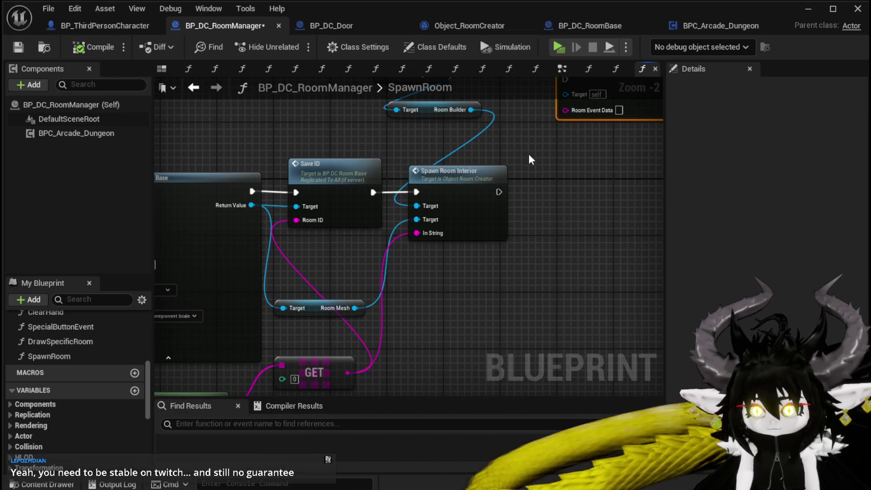
{"action": "left_click", "coordinate": [18, 47]}
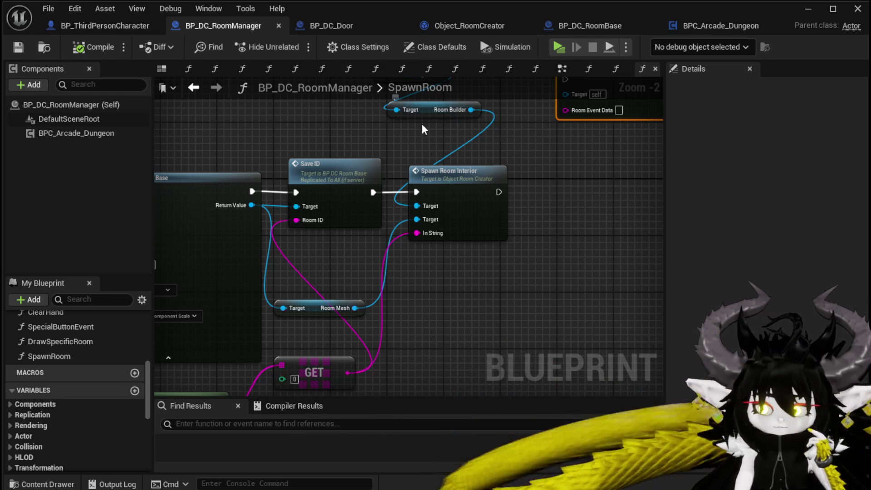
Step: Open the SpawnRoomInterior function and rename its InString input to BaseMesh
{"action": "double_click", "coordinate": [439, 175]}
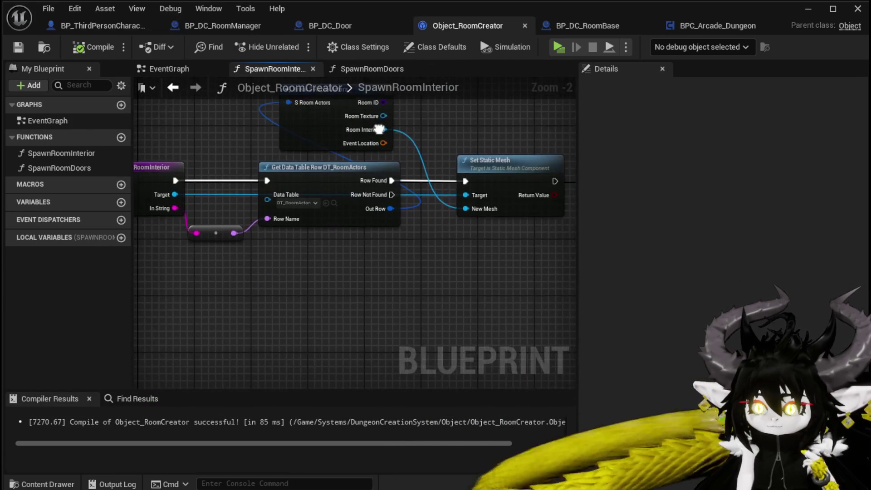
{"action": "left_click_drag", "start_coordinate": [379, 130], "coordinate": [511, 130]}
{"action": "left_click", "coordinate": [245, 191]}
{"action": "left_click", "coordinate": [636, 314]}
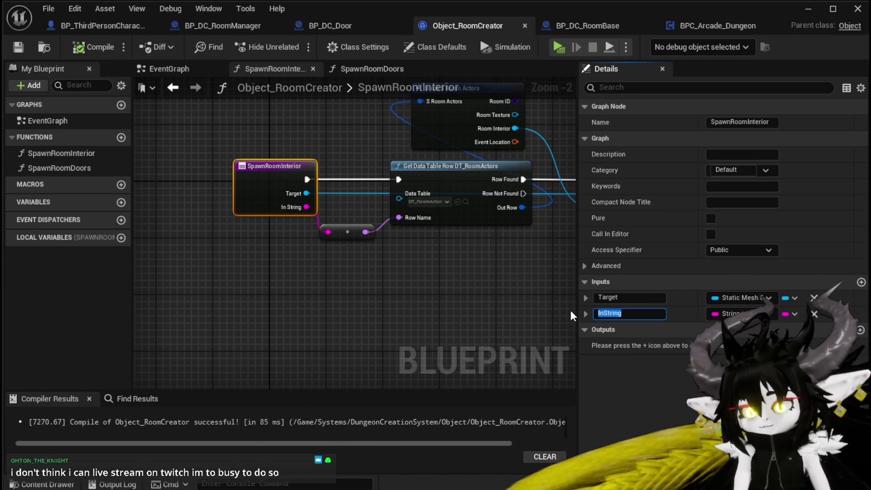
{"action": "type", "text": "R"}
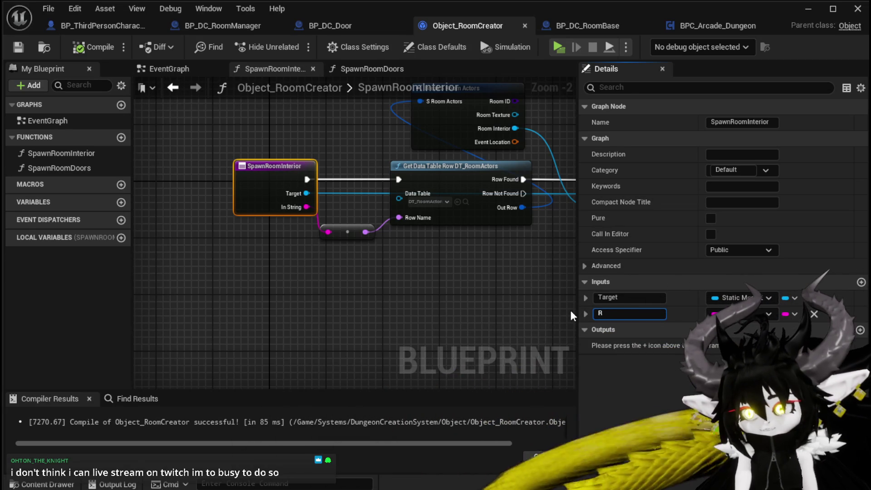
{"action": "key", "text": "BackSpace"}
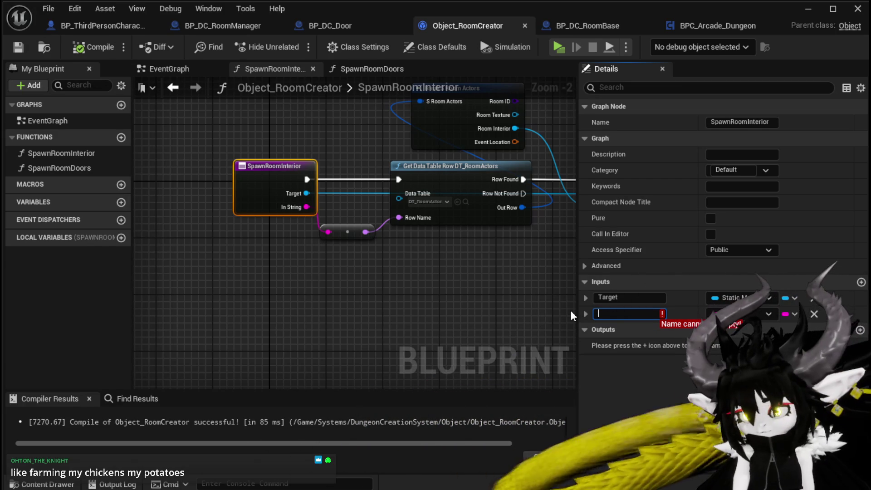
{"action": "type", "text": "BaseMesh"}
{"action": "key", "text": "Return"}
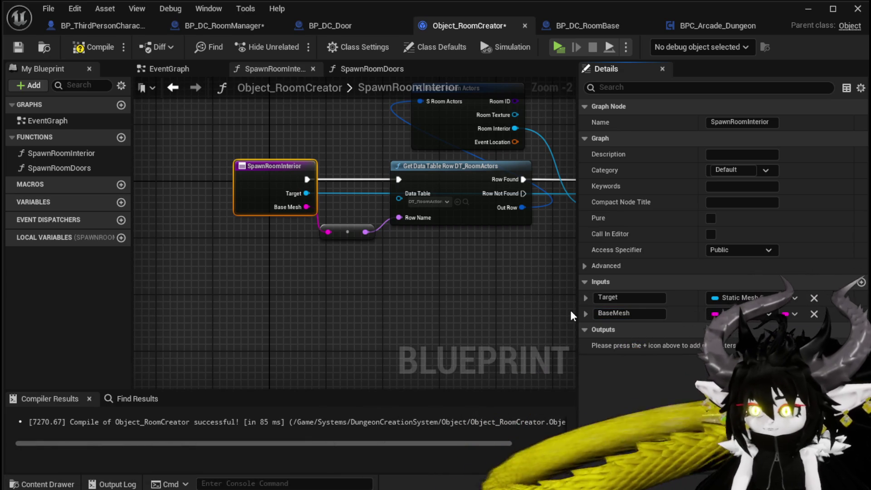
Step: Extend the input name to BaseMeshData, then compile and save Object_RoomCreator
{"action": "left_click", "coordinate": [641, 313]}
{"action": "type", "text": "Data"}
{"action": "key", "text": "Return"}
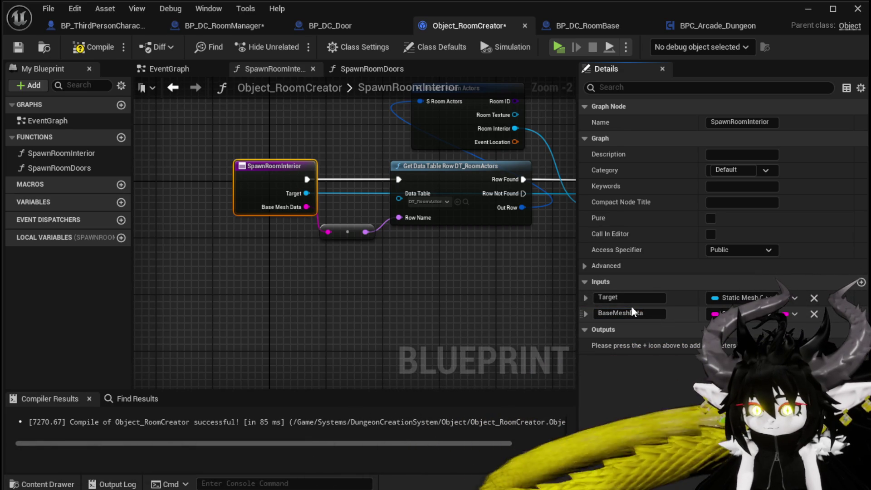
{"action": "left_click", "coordinate": [87, 47]}
{"action": "left_click", "coordinate": [18, 47]}
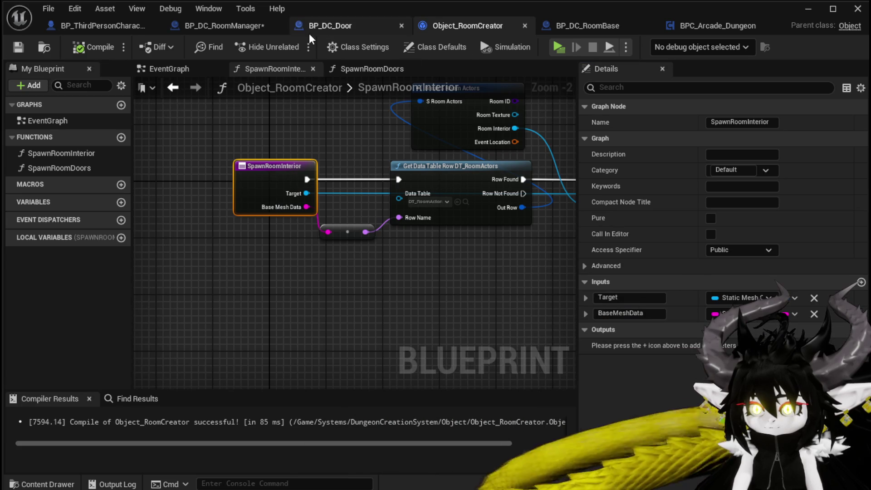
Step: Save BP_DC_RoomManager with its updated Spawn Room Interior call
{"action": "left_click", "coordinate": [319, 26]}
{"action": "scroll", "coordinate": [438, 145], "scroll_direction": "down", "scroll_amount": 3}
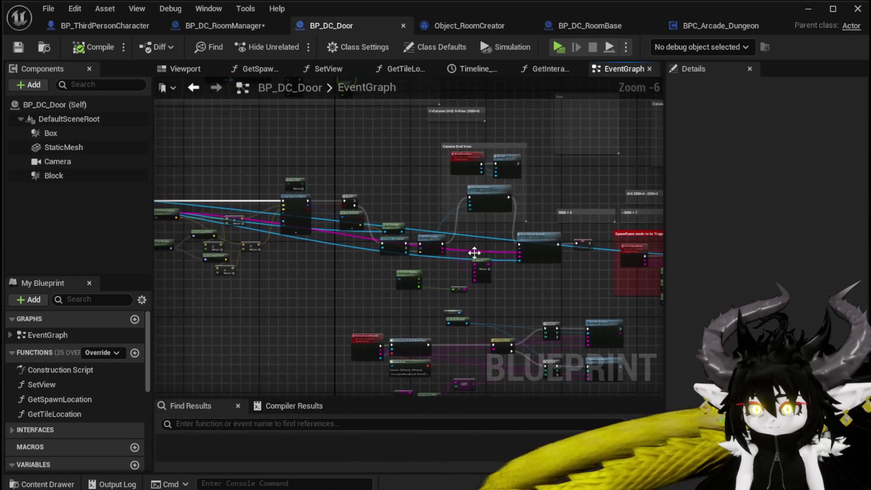
{"action": "left_click", "coordinate": [216, 26]}
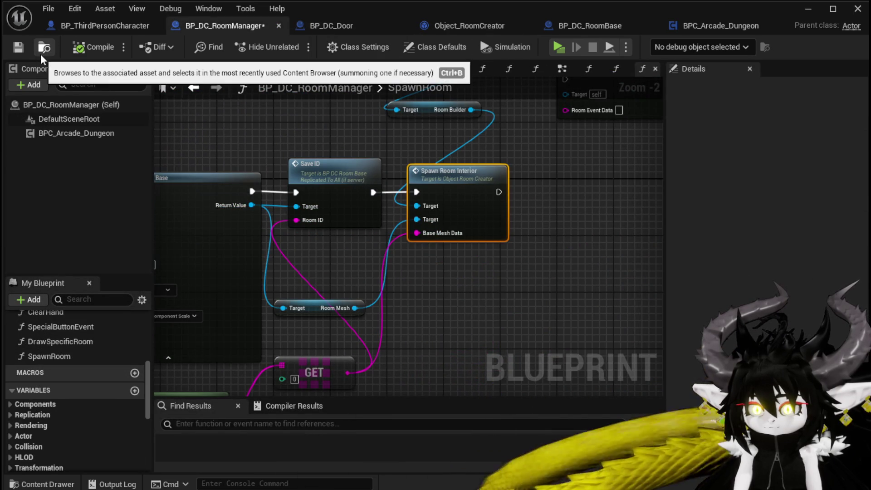
{"action": "left_click", "coordinate": [14, 51]}
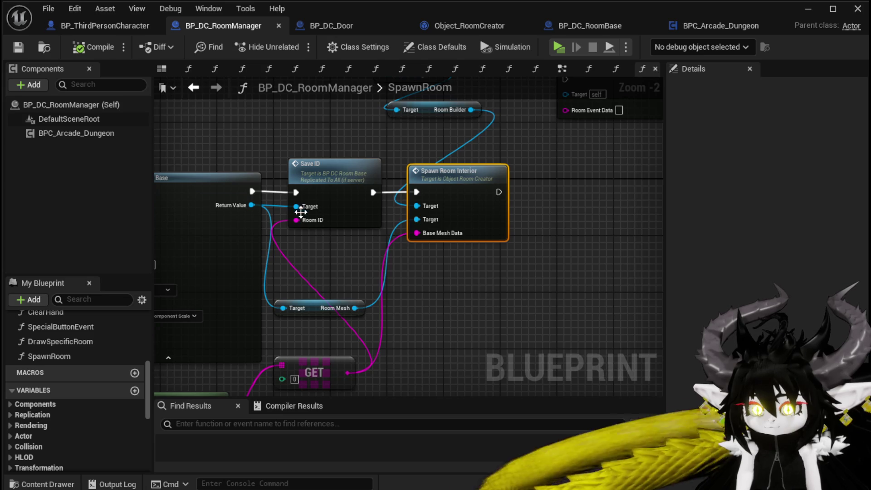
{"action": "left_click_drag", "start_coordinate": [300, 211], "coordinate": [343, 106]}
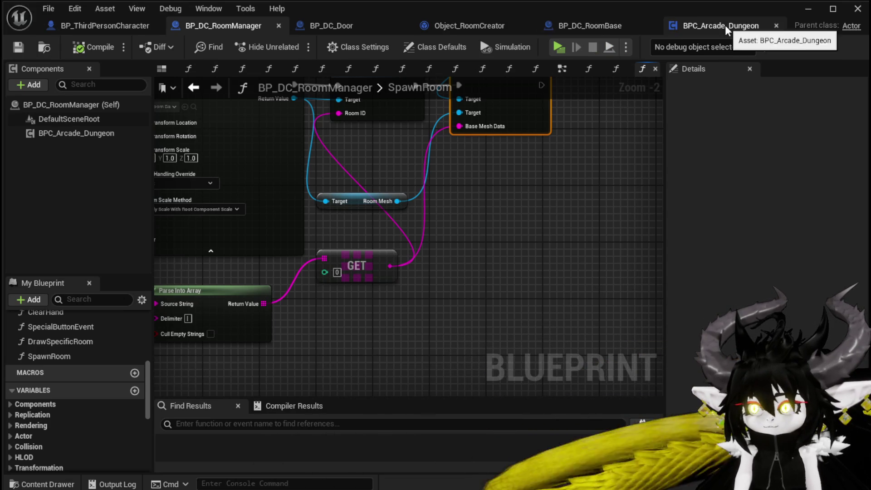
Step: Browse the Object_RoomCreator, BP_DC_RoomBase and BPC_Arcade_Dungeon tabs, ending on BP_DC_Door
{"action": "left_click", "coordinate": [450, 29]}
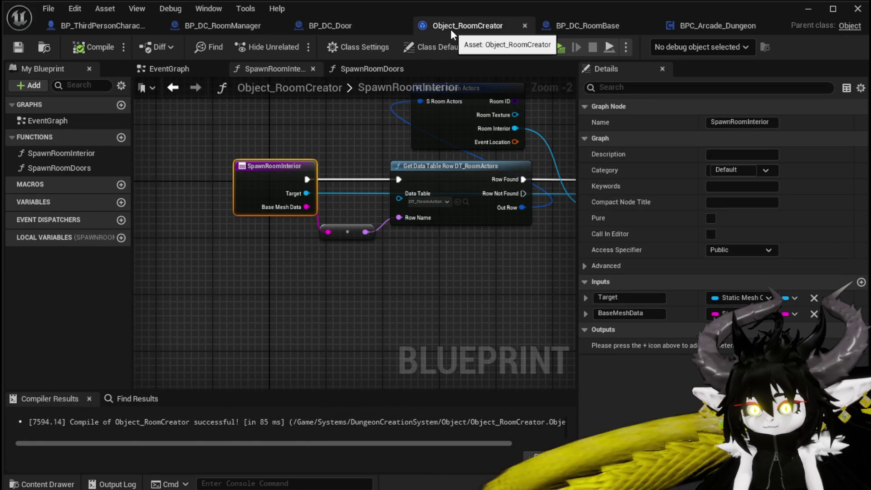
{"action": "left_click", "coordinate": [353, 25]}
{"action": "left_click", "coordinate": [453, 30]}
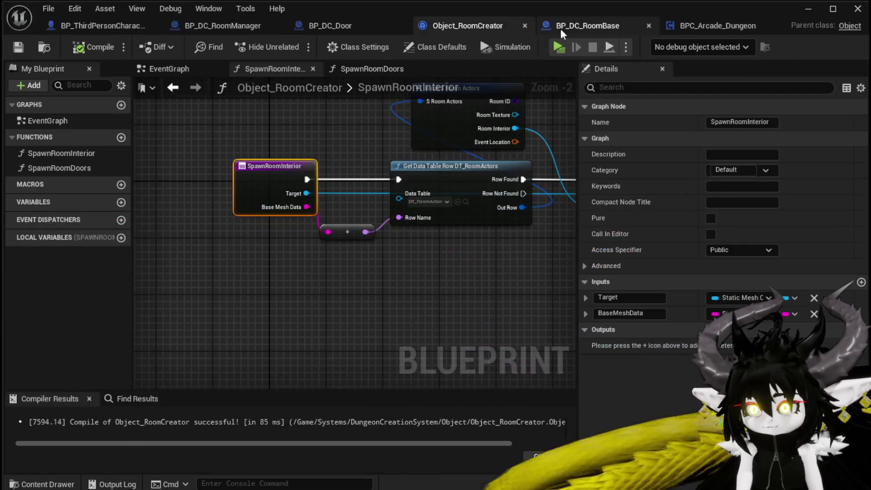
{"action": "left_click", "coordinate": [559, 29]}
{"action": "left_click", "coordinate": [696, 29]}
{"action": "left_click", "coordinate": [592, 23]}
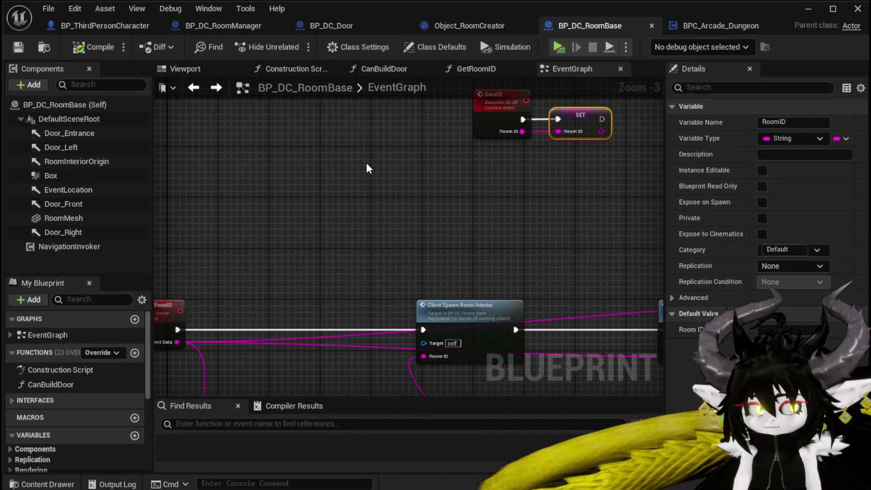
{"action": "left_click_drag", "start_coordinate": [366, 162], "coordinate": [331, 154]}
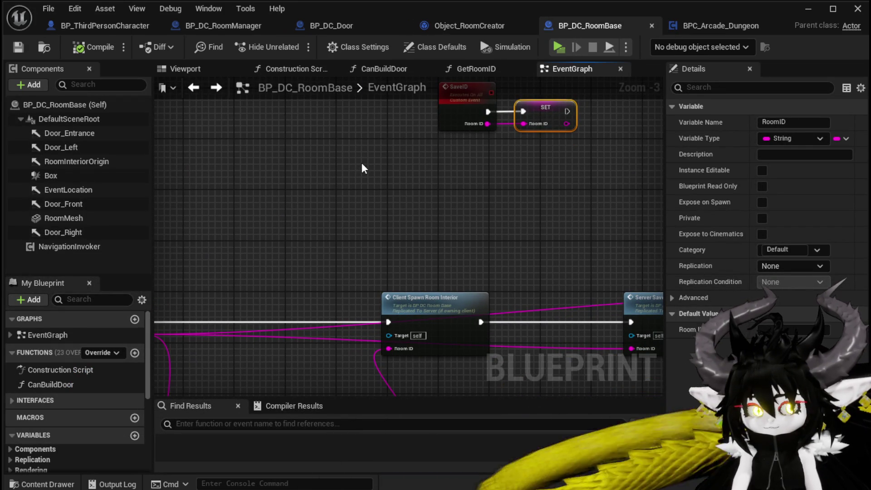
{"action": "left_click_drag", "start_coordinate": [362, 168], "coordinate": [375, 143]}
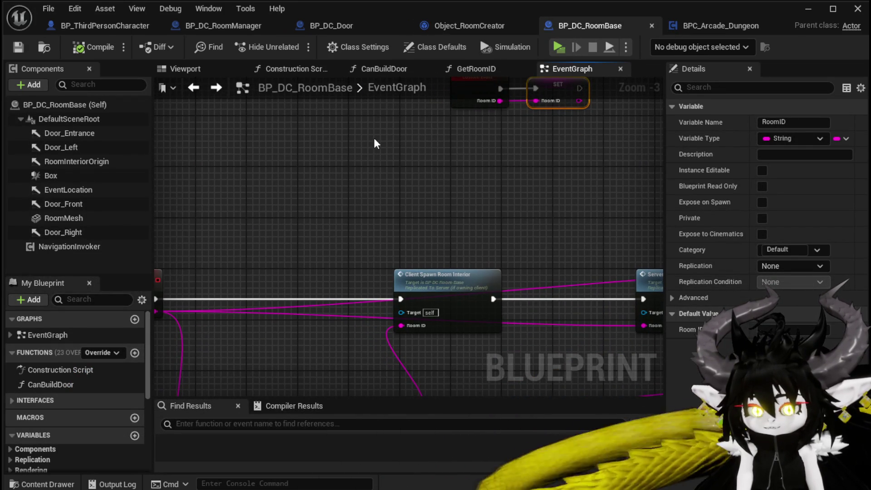
{"action": "left_click", "coordinate": [457, 23]}
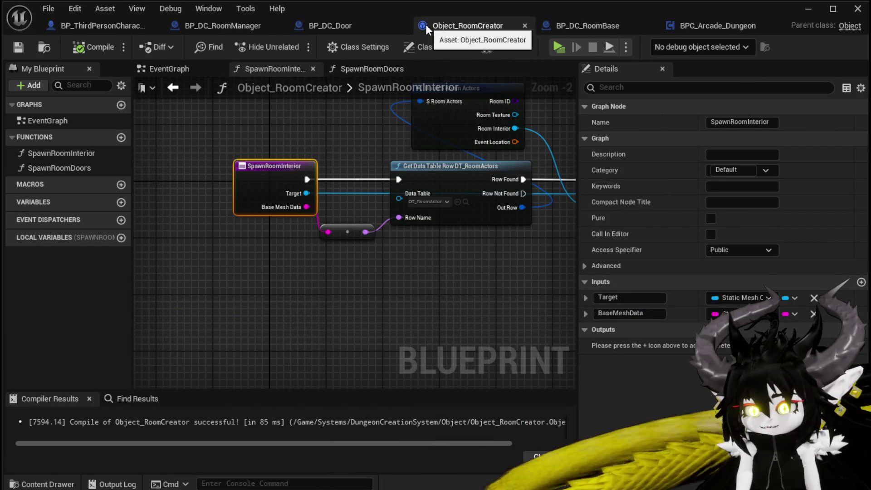
{"action": "left_click", "coordinate": [314, 24]}
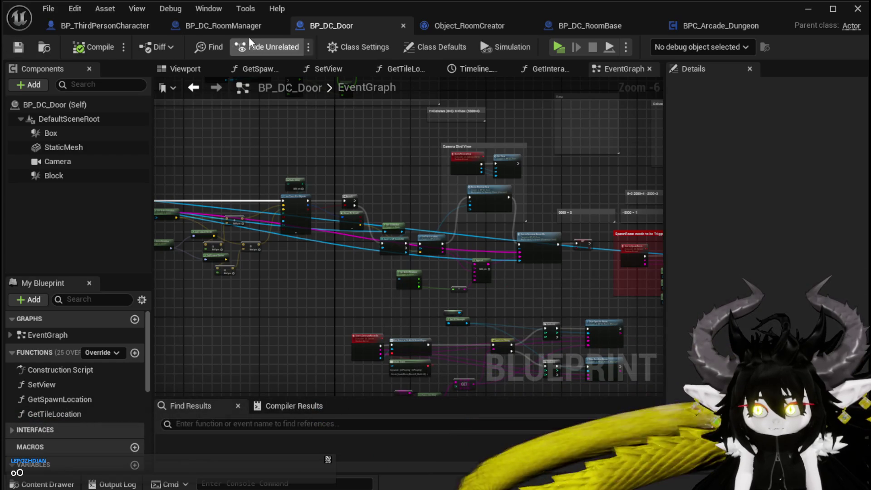
Step: Move the BPC Arcade Dungeon and Room Builder getters down-left and save BP_DC_RoomManager
{"action": "left_click", "coordinate": [227, 26]}
{"action": "left_click_drag", "start_coordinate": [524, 203], "coordinate": [518, 219]}
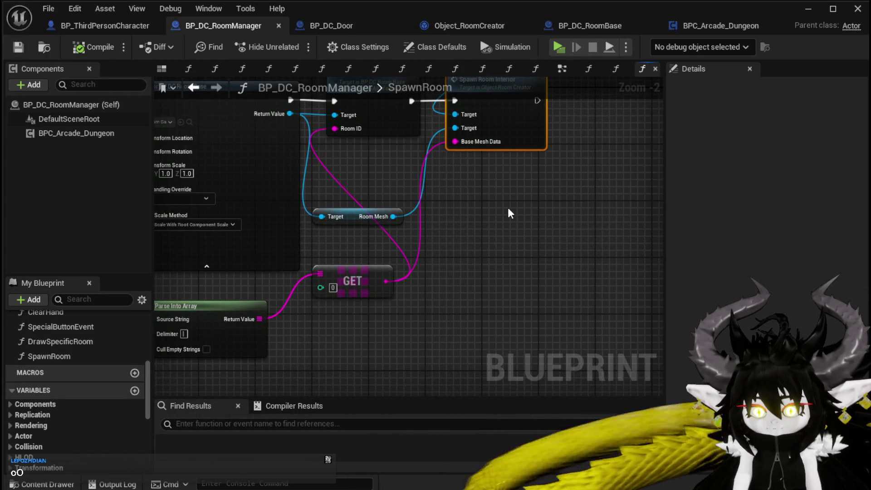
{"action": "scroll", "coordinate": [502, 204], "scroll_direction": "down", "scroll_amount": 2}
{"action": "left_click_drag", "start_coordinate": [478, 218], "coordinate": [510, 239]}
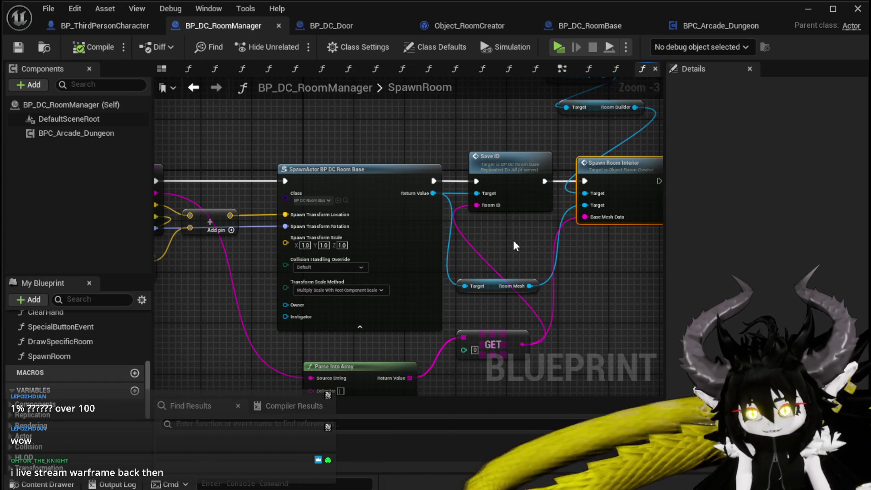
{"action": "mouse_move", "coordinate": [453, 122]}
{"action": "left_mouse_down"}
{"action": "mouse_move", "coordinate": [319, 132]}
{"action": "mouse_move", "coordinate": [187, 180]}
{"action": "mouse_move", "coordinate": [247, 179]}
{"action": "left_mouse_up"}
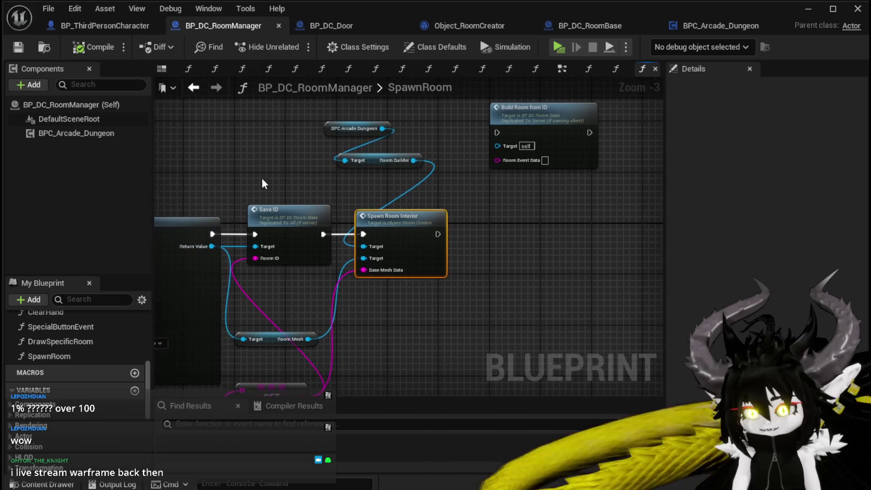
{"action": "mouse_move", "coordinate": [322, 184]}
{"action": "left_mouse_down"}
{"action": "mouse_move", "coordinate": [337, 141]}
{"action": "mouse_move", "coordinate": [355, 183]}
{"action": "left_mouse_up"}
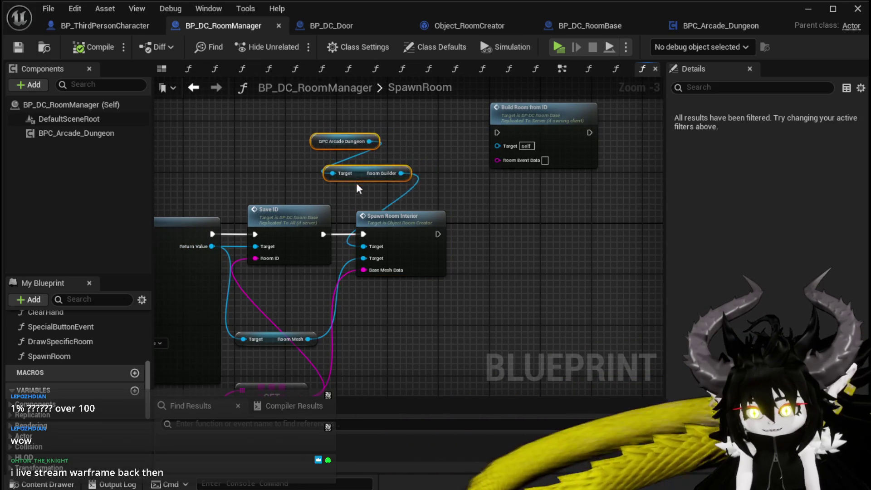
{"action": "left_click", "coordinate": [282, 165]}
{"action": "left_click", "coordinate": [308, 154]}
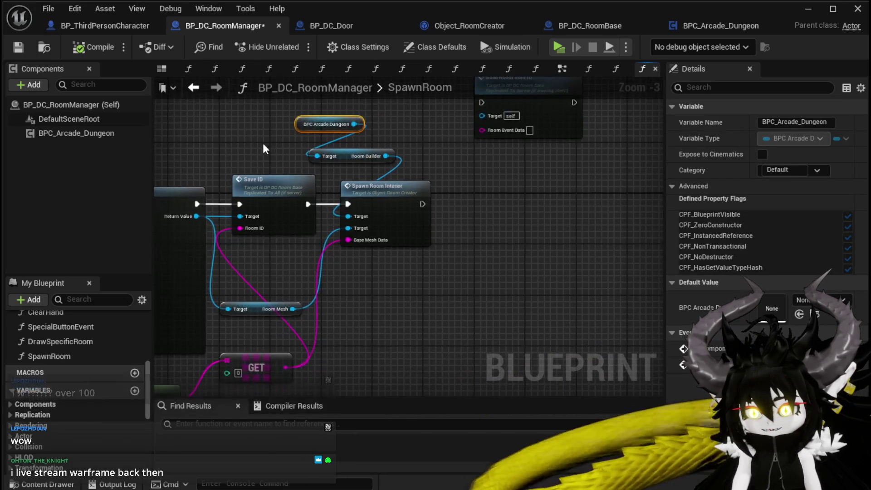
{"action": "scroll", "coordinate": [262, 143], "scroll_direction": "up", "scroll_amount": 1}
{"action": "key", "text": "ctrl+s"}
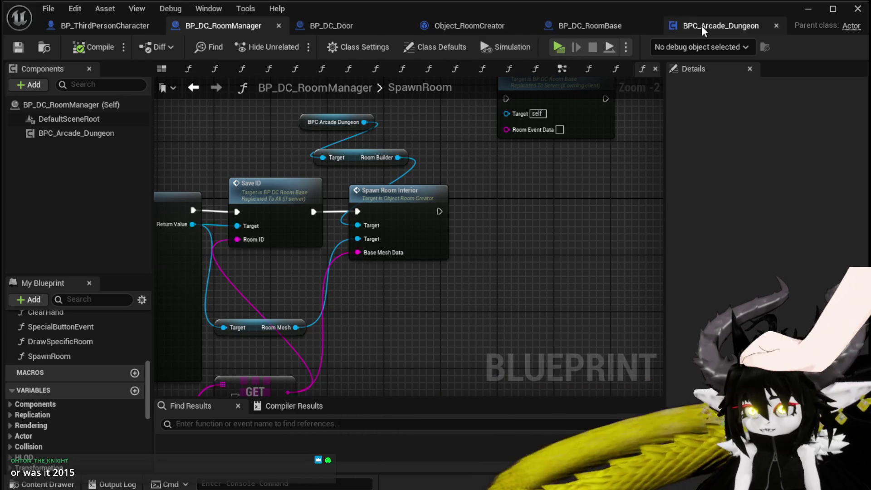
Step: Review the SpawnRoom graph's Build Room from ID, Room Base, SpawnActor and Parse Into Array nodes
{"action": "left_click", "coordinate": [341, 25]}
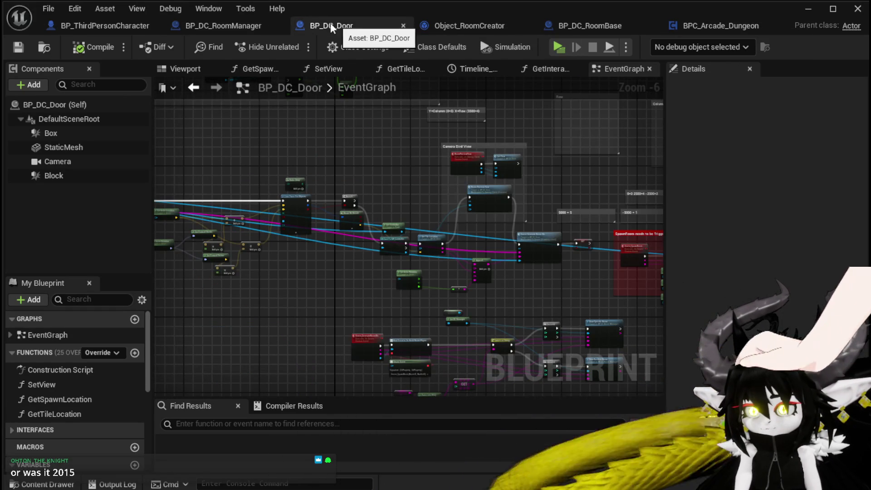
{"action": "left_click", "coordinate": [236, 25]}
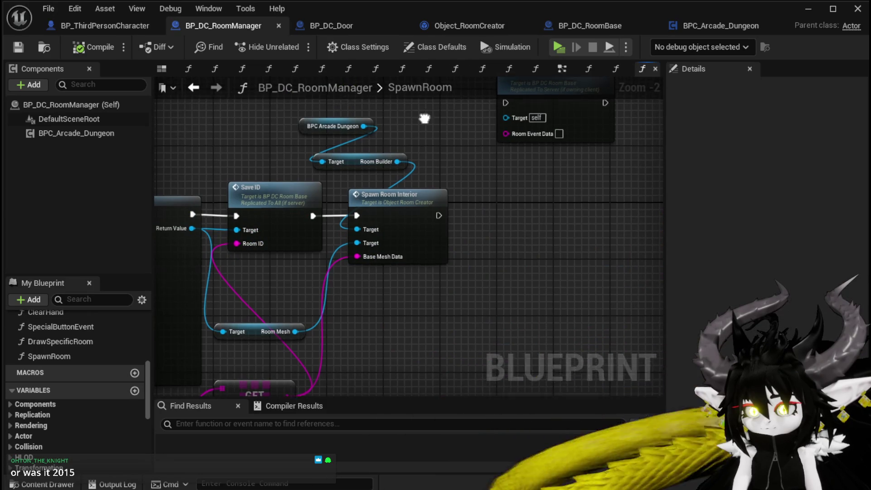
{"action": "left_click_drag", "start_coordinate": [424, 119], "coordinate": [438, 169]}
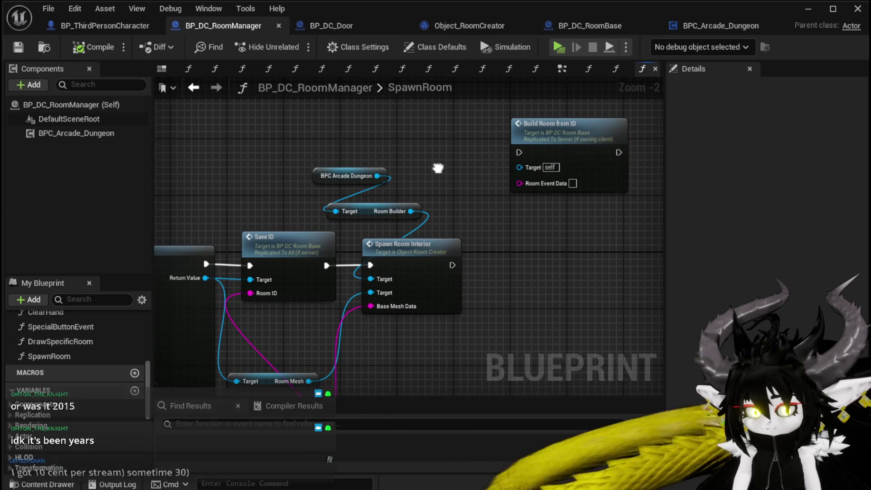
{"action": "left_click_drag", "start_coordinate": [438, 168], "coordinate": [455, 164]}
{"action": "mouse_move", "coordinate": [281, 181]}
{"action": "left_mouse_down"}
{"action": "mouse_move", "coordinate": [284, 152]}
{"action": "mouse_move", "coordinate": [313, 145]}
{"action": "mouse_move", "coordinate": [282, 139]}
{"action": "left_mouse_up"}
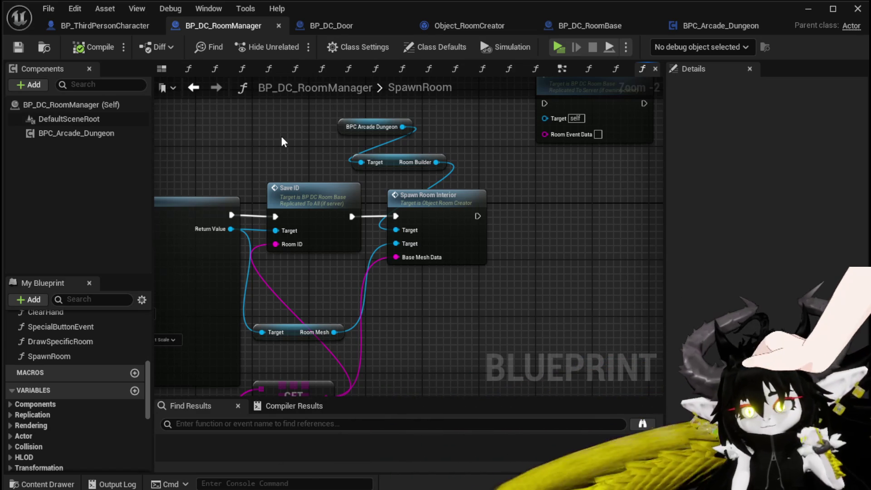
{"action": "scroll", "coordinate": [282, 137], "scroll_direction": "down", "scroll_amount": 2}
{"action": "mouse_move", "coordinate": [363, 160]}
{"action": "left_mouse_down"}
{"action": "mouse_move", "coordinate": [334, 144]}
{"action": "mouse_move", "coordinate": [490, 131]}
{"action": "left_mouse_up"}
{"action": "scroll", "coordinate": [336, 146], "scroll_direction": "up", "scroll_amount": 2}
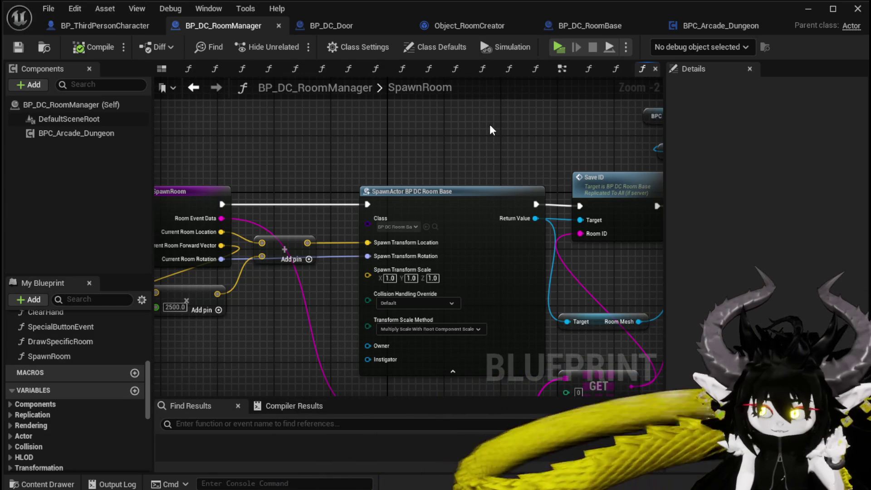
Step: Move the SpawnRoom entry node left and tidy the add and 2500.0 multiply nodes
{"action": "left_click_drag", "start_coordinate": [489, 124], "coordinate": [460, 118]}
{"action": "mouse_move", "coordinate": [292, 146]}
{"action": "left_mouse_down"}
{"action": "mouse_move", "coordinate": [307, 133]}
{"action": "mouse_move", "coordinate": [405, 130]}
{"action": "left_mouse_up"}
{"action": "mouse_move", "coordinate": [391, 238]}
{"action": "left_mouse_down"}
{"action": "mouse_move", "coordinate": [220, 173]}
{"action": "mouse_move", "coordinate": [209, 183]}
{"action": "mouse_move", "coordinate": [173, 183]}
{"action": "left_mouse_up"}
{"action": "left_click_drag", "start_coordinate": [268, 273], "coordinate": [310, 259]}
{"action": "left_click_drag", "start_coordinate": [369, 221], "coordinate": [391, 213]}
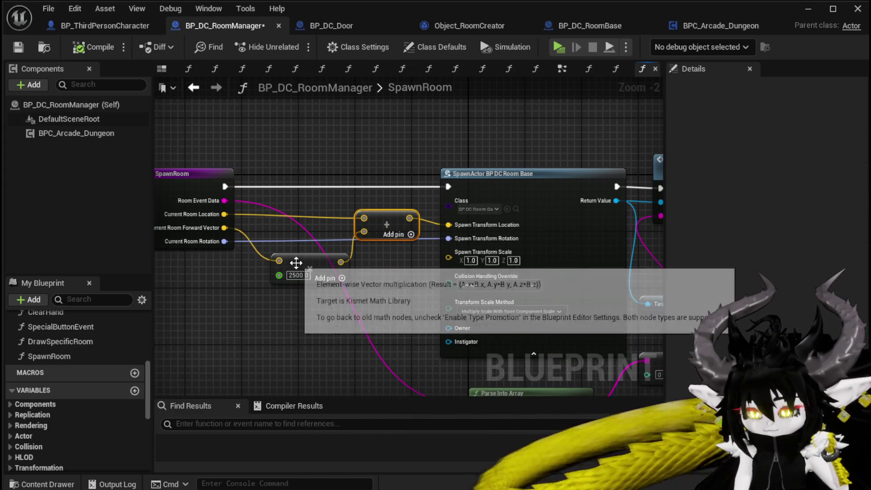
{"action": "left_click_drag", "start_coordinate": [304, 263], "coordinate": [290, 250]}
{"action": "left_click", "coordinate": [378, 202]}
{"action": "mouse_move", "coordinate": [377, 201]}
{"action": "left_mouse_down"}
{"action": "mouse_move", "coordinate": [383, 149]}
{"action": "mouse_move", "coordinate": [317, 153]}
{"action": "mouse_move", "coordinate": [314, 212]}
{"action": "mouse_move", "coordinate": [272, 221]}
{"action": "left_mouse_up"}
Step: Move the Build Room from ID node closer to the Save ID and Spawn Room Interior nodes
{"action": "left_click", "coordinate": [270, 219]}
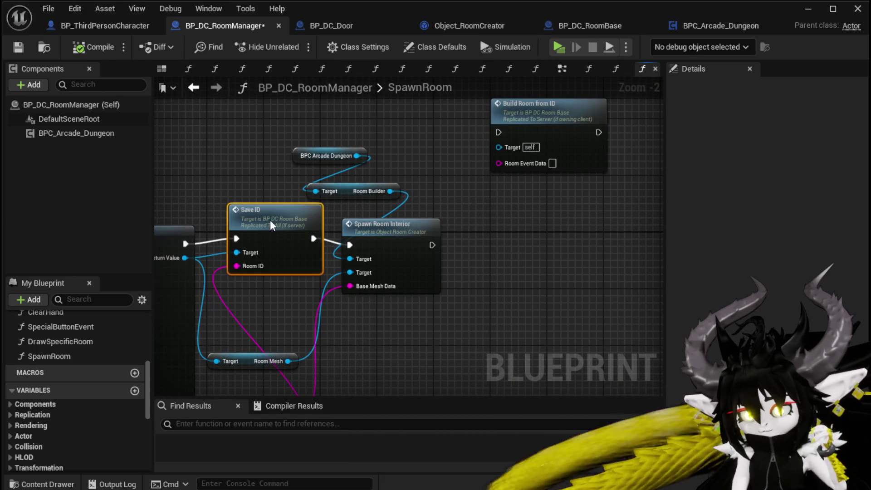
{"action": "left_click", "coordinate": [385, 230]}
{"action": "left_click", "coordinate": [480, 213]}
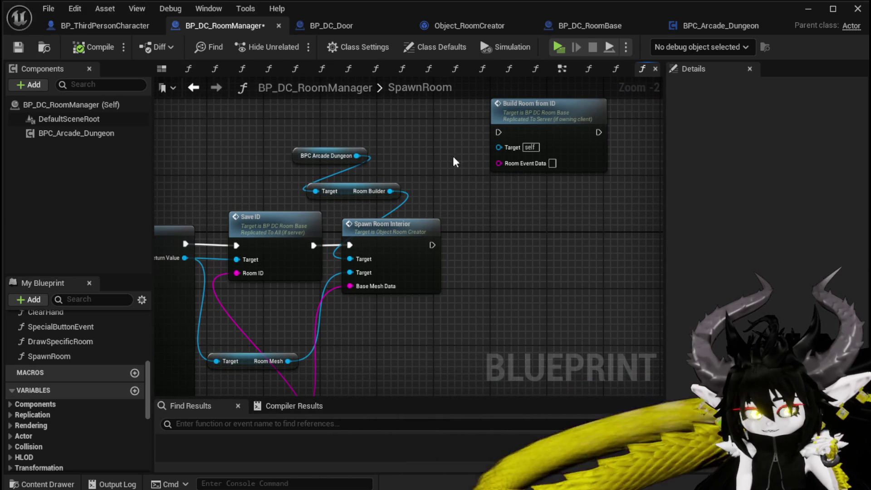
{"action": "left_click_drag", "start_coordinate": [453, 157], "coordinate": [387, 169]}
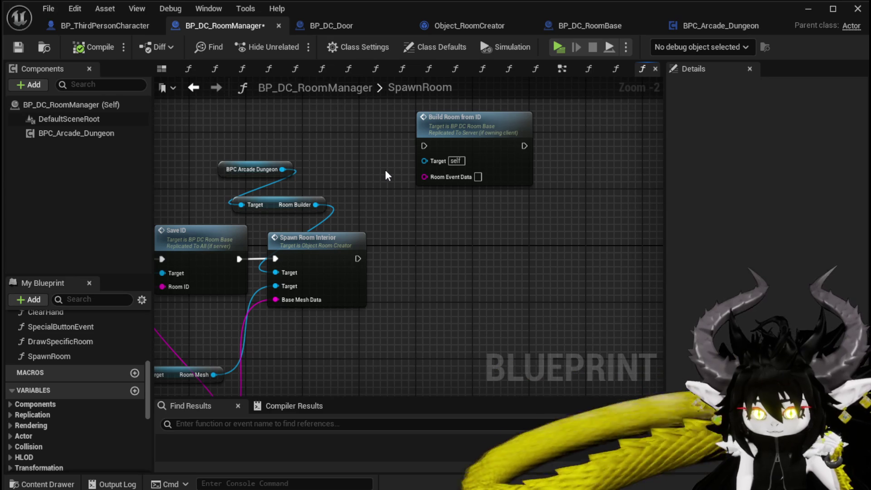
{"action": "mouse_move", "coordinate": [385, 171]}
{"action": "left_mouse_down"}
{"action": "mouse_move", "coordinate": [467, 171]}
{"action": "mouse_move", "coordinate": [498, 151]}
{"action": "left_mouse_up"}
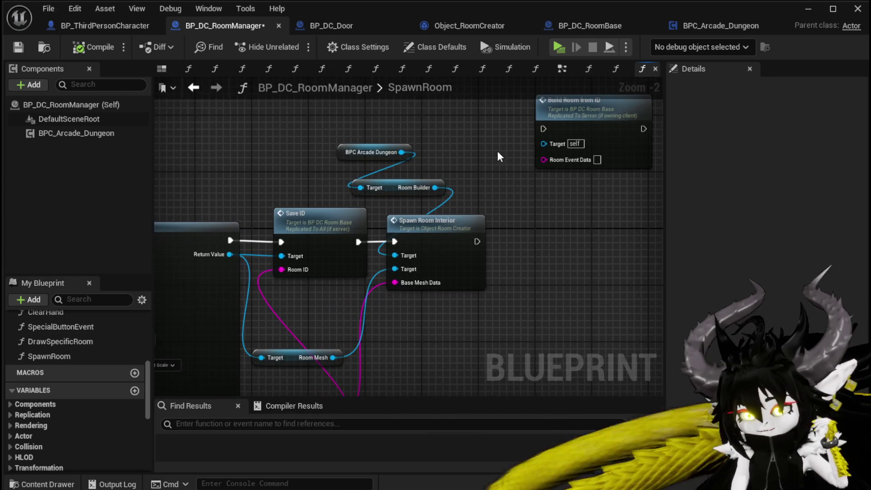
{"action": "left_click_drag", "start_coordinate": [309, 209], "coordinate": [301, 156]}
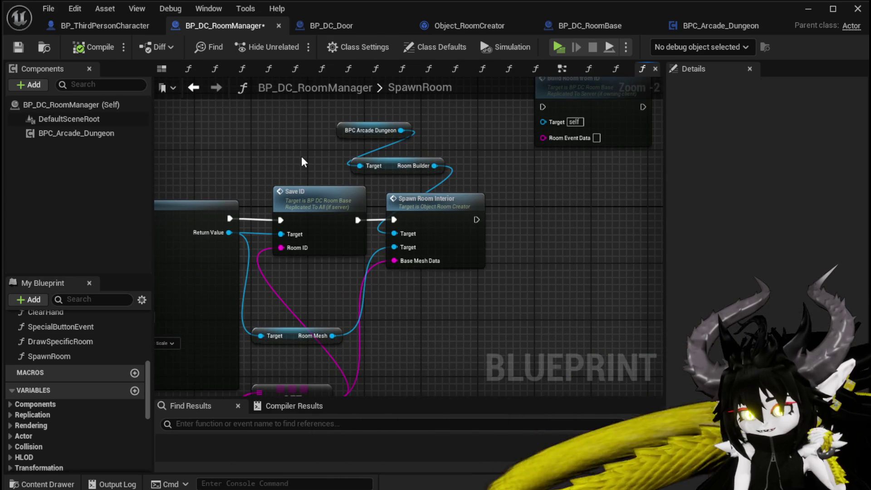
{"action": "left_click_drag", "start_coordinate": [446, 136], "coordinate": [372, 198]}
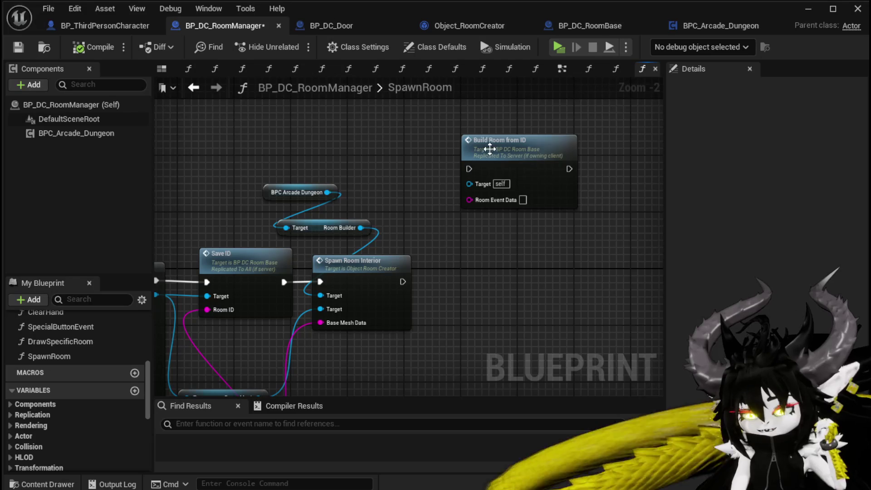
{"action": "left_click_drag", "start_coordinate": [490, 149], "coordinate": [440, 141]}
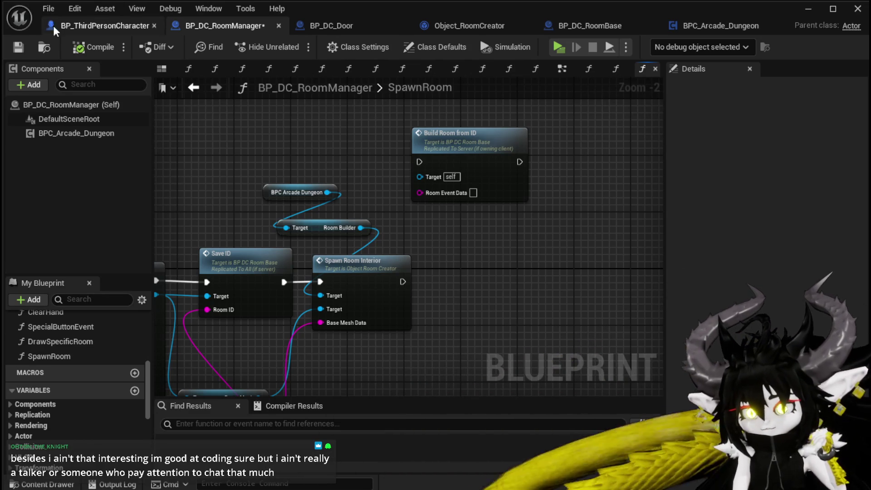
Step: Line up the BPC Arcade Dungeon getter with the Room Builder node near SpawnActor
{"action": "mouse_move", "coordinate": [308, 151]}
{"action": "left_mouse_down"}
{"action": "mouse_move", "coordinate": [390, 150]}
{"action": "mouse_move", "coordinate": [335, 147]}
{"action": "left_mouse_up"}
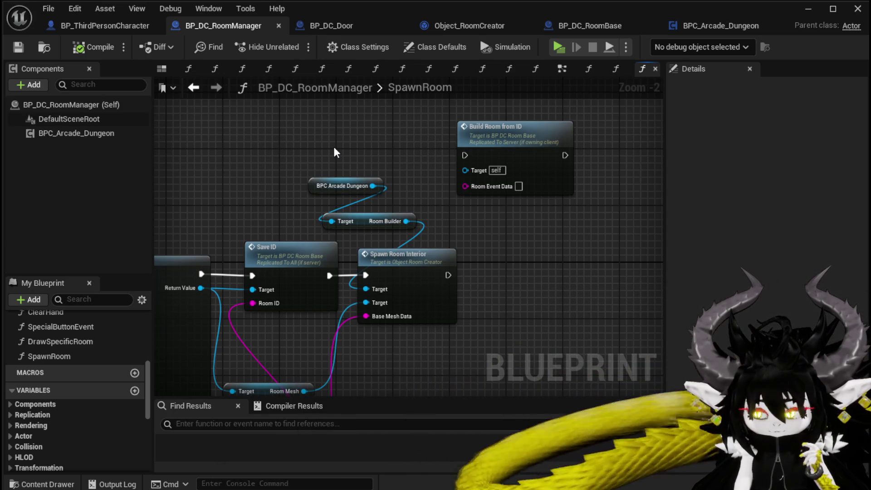
{"action": "left_click_drag", "start_coordinate": [334, 148], "coordinate": [372, 132]}
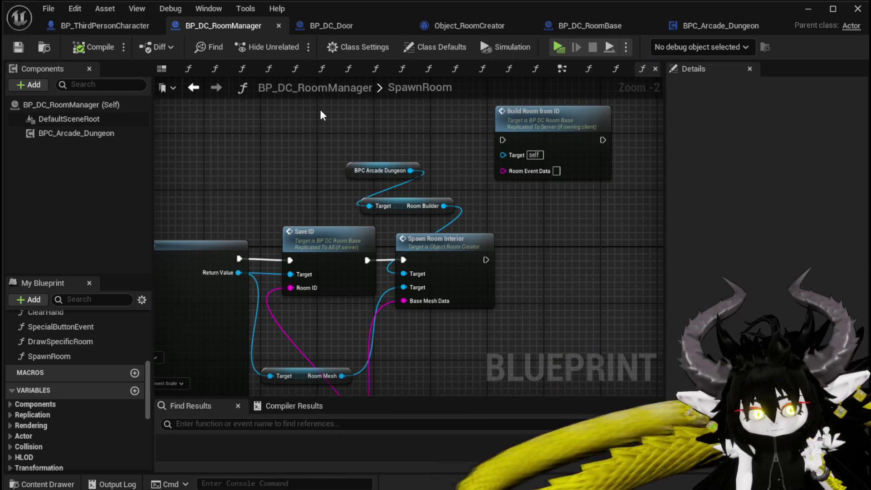
{"action": "mouse_move", "coordinate": [320, 109]}
{"action": "left_mouse_down"}
{"action": "mouse_move", "coordinate": [391, 61]}
{"action": "mouse_move", "coordinate": [396, 94]}
{"action": "mouse_move", "coordinate": [266, 118]}
{"action": "mouse_move", "coordinate": [225, 111]}
{"action": "left_mouse_up"}
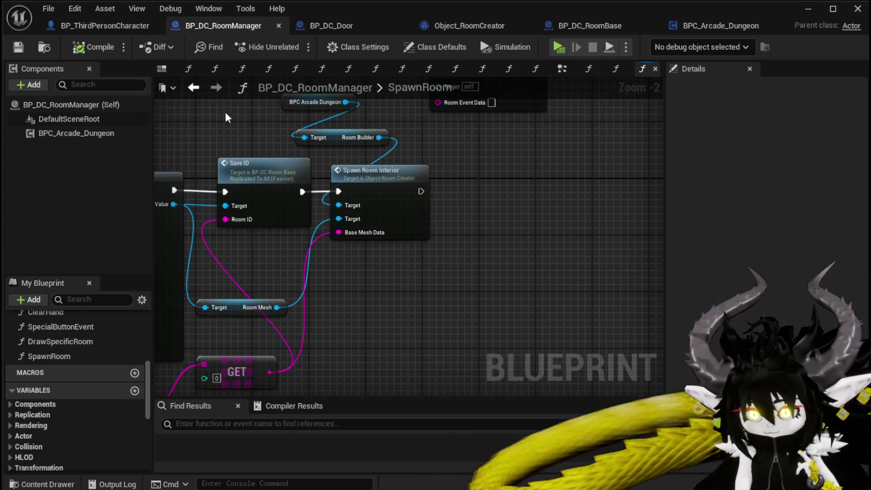
{"action": "left_click", "coordinate": [215, 89]}
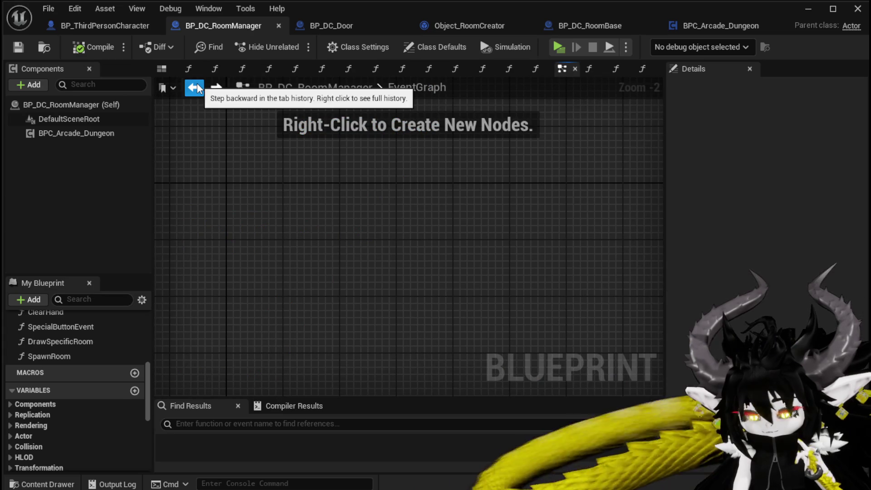
{"action": "left_click", "coordinate": [216, 88]}
{"action": "mouse_move", "coordinate": [304, 156]}
{"action": "left_mouse_down"}
{"action": "mouse_move", "coordinate": [310, 190]}
{"action": "mouse_move", "coordinate": [354, 177]}
{"action": "left_mouse_up"}
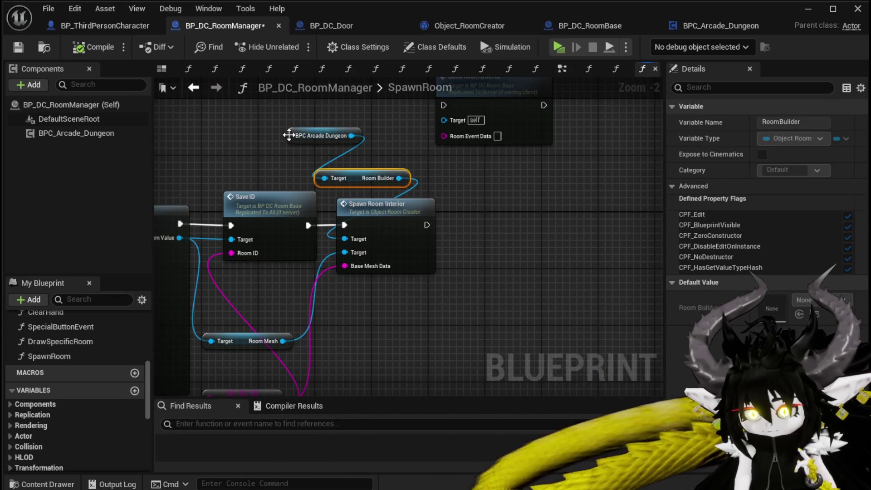
{"action": "left_click_drag", "start_coordinate": [289, 135], "coordinate": [303, 149]}
{"action": "left_click", "coordinate": [265, 140]}
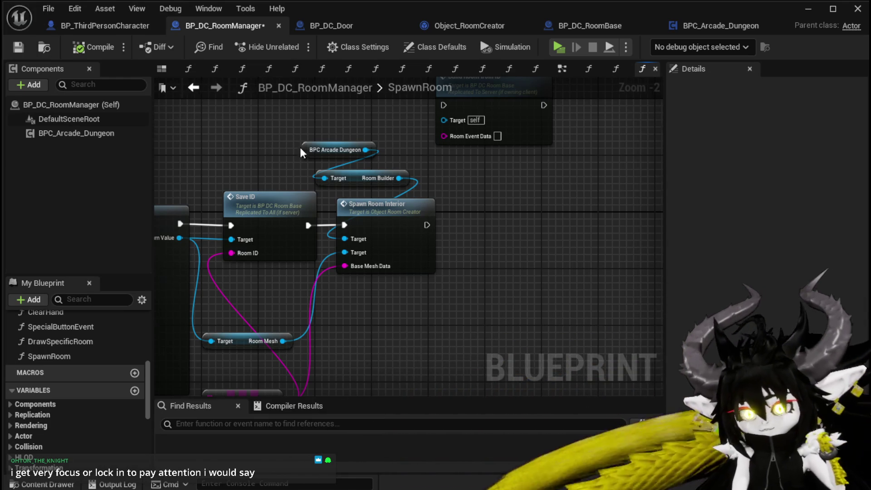
{"action": "left_click_drag", "start_coordinate": [300, 147], "coordinate": [276, 146]}
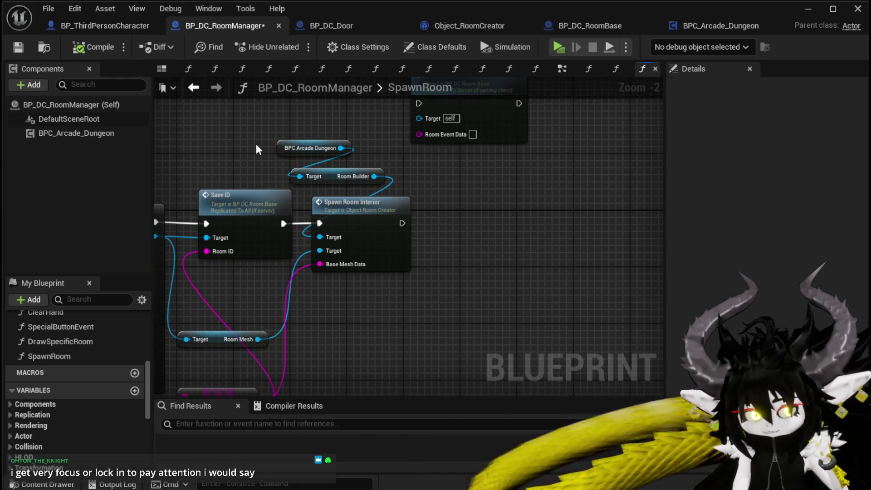
{"action": "mouse_move", "coordinate": [256, 144]}
{"action": "left_mouse_down"}
{"action": "mouse_move", "coordinate": [284, 138]}
{"action": "mouse_move", "coordinate": [264, 178]}
{"action": "left_mouse_up"}
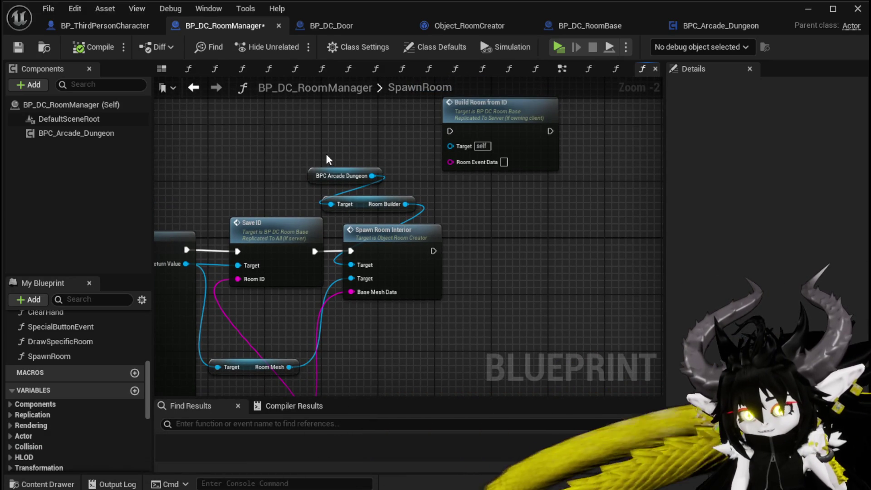
{"action": "left_click_drag", "start_coordinate": [332, 154], "coordinate": [376, 207]}
{"action": "left_click", "coordinate": [387, 160]}
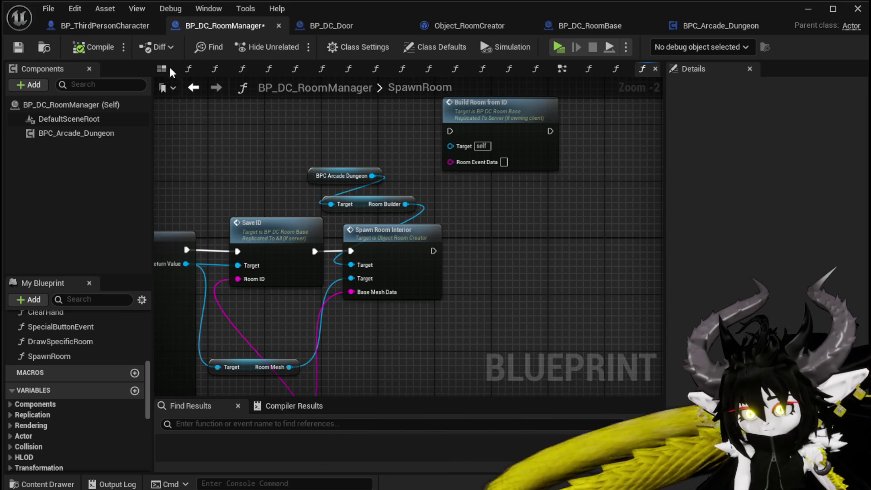
Step: Save BP_DC_RoomManager and bring up Object_RoomCreator's SpawnRoomInterior graph
{"action": "left_click", "coordinate": [18, 47]}
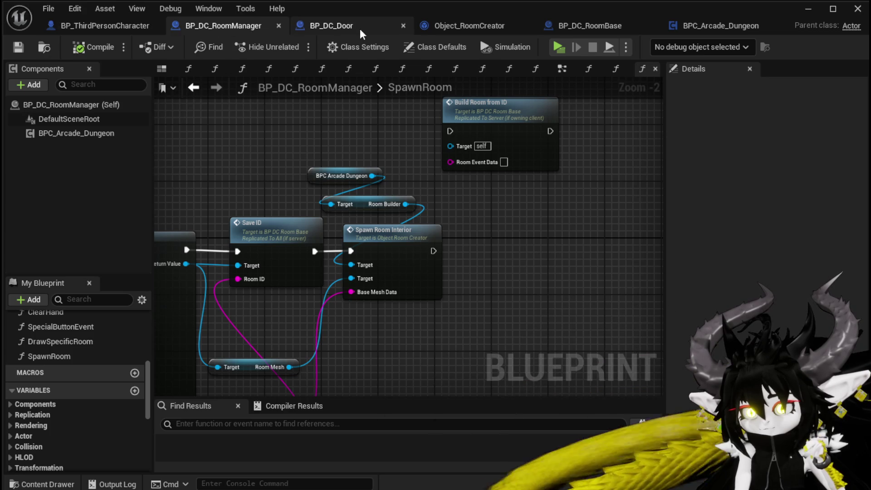
{"action": "left_click", "coordinate": [450, 28]}
{"action": "mouse_move", "coordinate": [293, 136]}
{"action": "left_mouse_down"}
{"action": "mouse_move", "coordinate": [104, 159]}
{"action": "mouse_move", "coordinate": [231, 156]}
{"action": "left_mouse_up"}
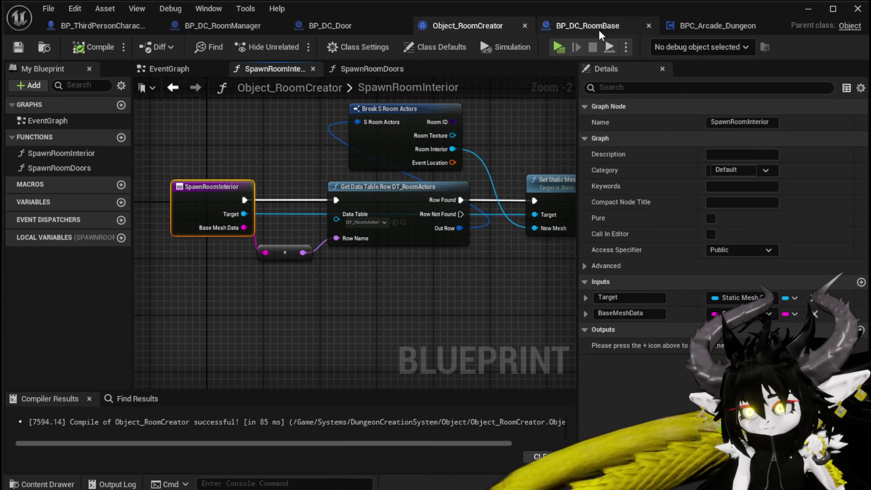
Step: Locate the Spawn Doors node in BP_DC_RoomBase's EventGraph
{"action": "left_click", "coordinate": [599, 30]}
{"action": "mouse_move", "coordinate": [375, 174]}
{"action": "left_mouse_down"}
{"action": "mouse_move", "coordinate": [304, 146]}
{"action": "mouse_move", "coordinate": [290, 168]}
{"action": "mouse_move", "coordinate": [125, 162]}
{"action": "mouse_move", "coordinate": [287, 152]}
{"action": "left_mouse_up"}
{"action": "scroll", "coordinate": [304, 146], "scroll_direction": "up", "scroll_amount": 2}
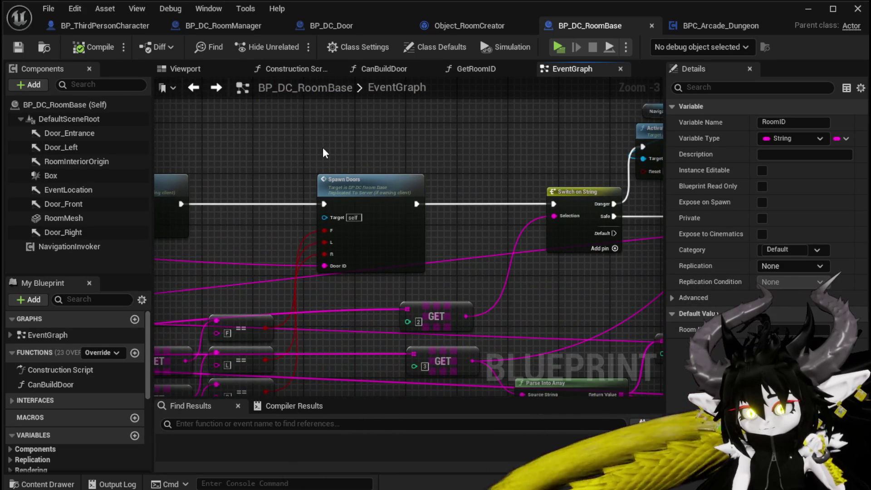
{"action": "scroll", "coordinate": [323, 148], "scroll_direction": "down", "scroll_amount": 2}
{"action": "left_click", "coordinate": [323, 149]}
{"action": "scroll", "coordinate": [300, 130], "scroll_direction": "up", "scroll_amount": 3}
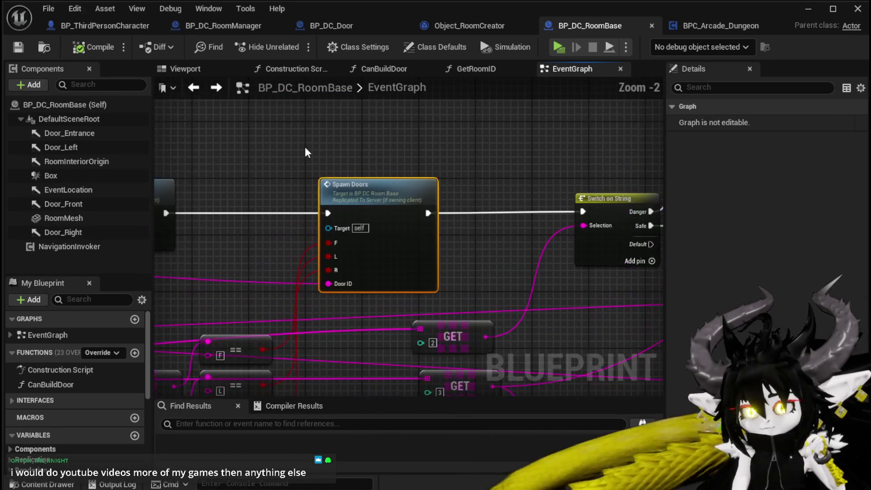
{"action": "scroll", "coordinate": [305, 146], "scroll_direction": "down", "scroll_amount": 3}
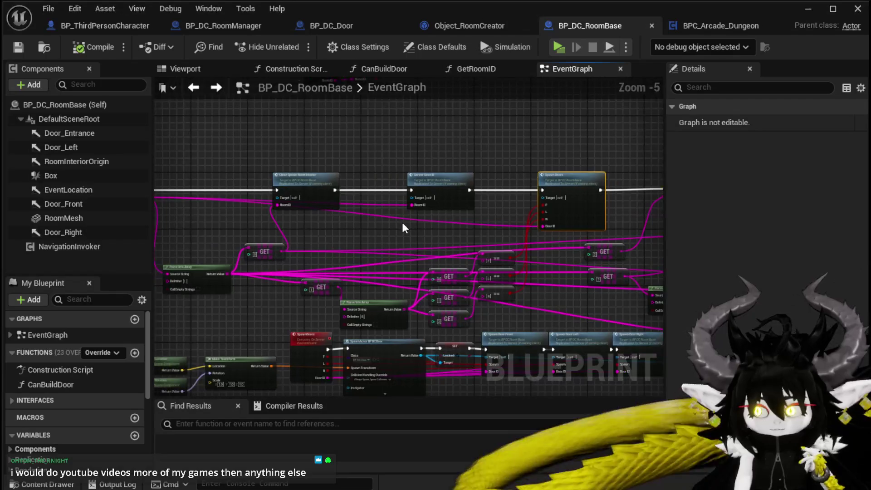
{"action": "mouse_move", "coordinate": [342, 241]}
{"action": "left_mouse_down"}
{"action": "mouse_move", "coordinate": [225, 235]}
{"action": "mouse_move", "coordinate": [311, 208]}
{"action": "mouse_move", "coordinate": [408, 127]}
{"action": "mouse_move", "coordinate": [514, 87]}
{"action": "left_mouse_up"}
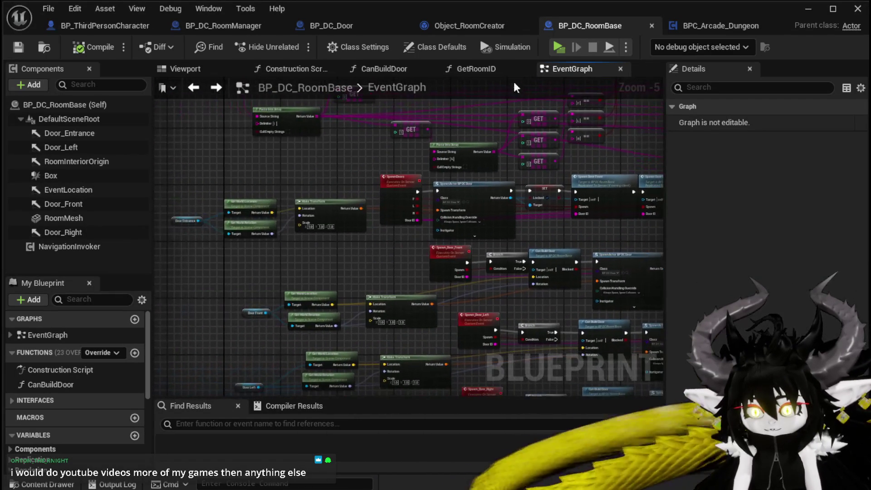
{"action": "left_click_drag", "start_coordinate": [380, 200], "coordinate": [193, 274]}
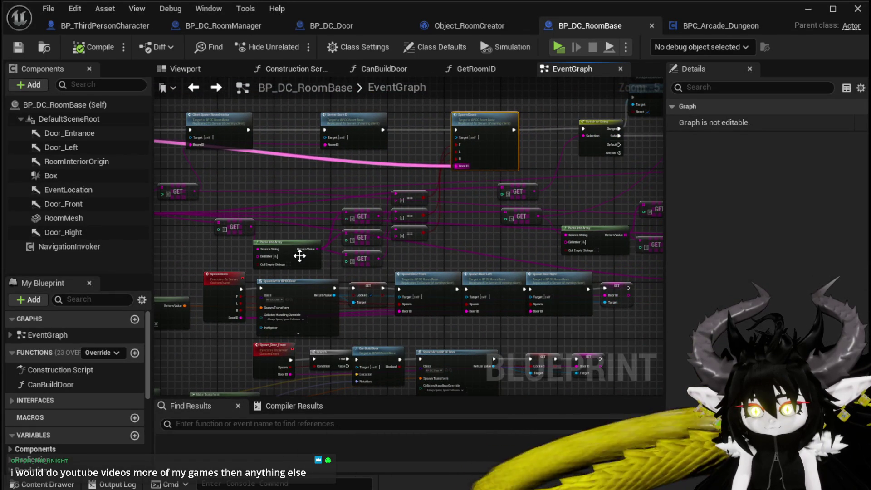
{"action": "scroll", "coordinate": [436, 184], "scroll_direction": "up", "scroll_amount": 2}
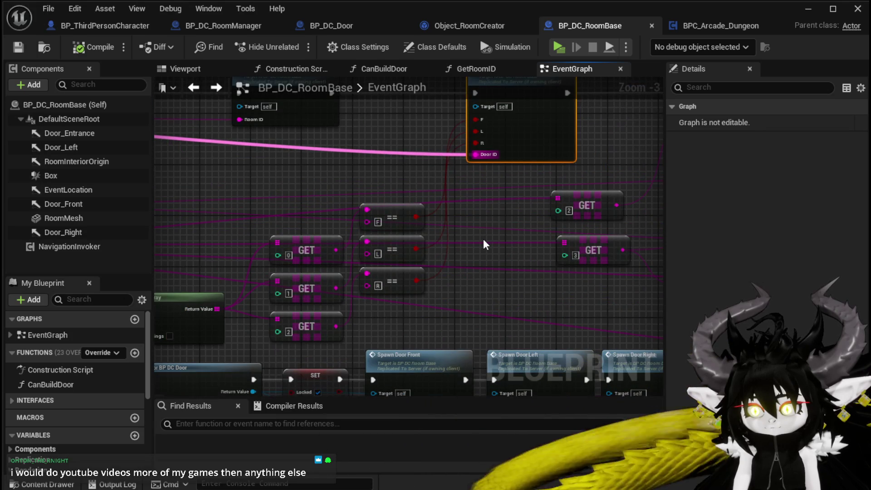
{"action": "scroll", "coordinate": [483, 239], "scroll_direction": "down", "scroll_amount": 2}
{"action": "mouse_move", "coordinate": [525, 171]}
{"action": "left_mouse_down"}
{"action": "mouse_move", "coordinate": [464, 125]}
{"action": "mouse_move", "coordinate": [463, 217]}
{"action": "mouse_move", "coordinate": [452, 239]}
{"action": "left_mouse_up"}
{"action": "left_click", "coordinate": [456, 173]}
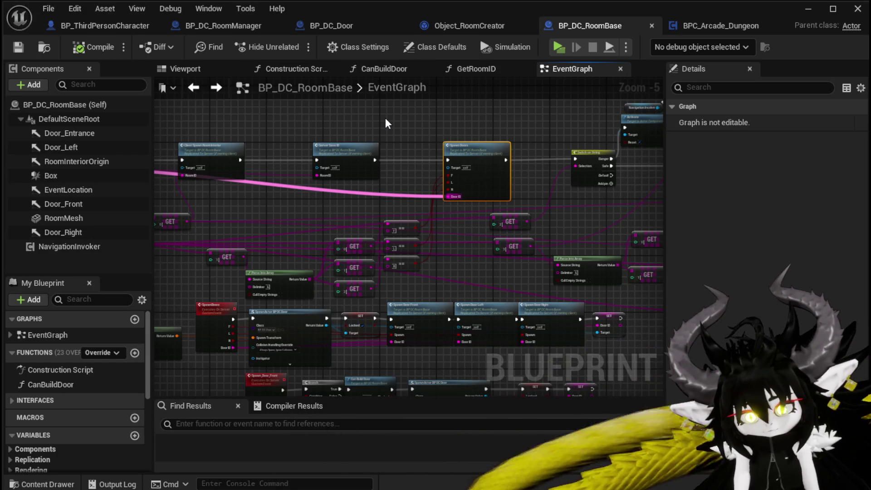
Step: Survey the door-spawning nodes, then shift the GET and Parse Into Array nodes up-left
{"action": "mouse_move", "coordinate": [386, 118]}
{"action": "left_mouse_down"}
{"action": "mouse_move", "coordinate": [376, 127]}
{"action": "mouse_move", "coordinate": [417, 125]}
{"action": "mouse_move", "coordinate": [302, 151]}
{"action": "mouse_move", "coordinate": [480, 181]}
{"action": "mouse_move", "coordinate": [499, 204]}
{"action": "mouse_move", "coordinate": [276, 224]}
{"action": "left_mouse_up"}
{"action": "scroll", "coordinate": [276, 224], "scroll_direction": "up", "scroll_amount": 3}
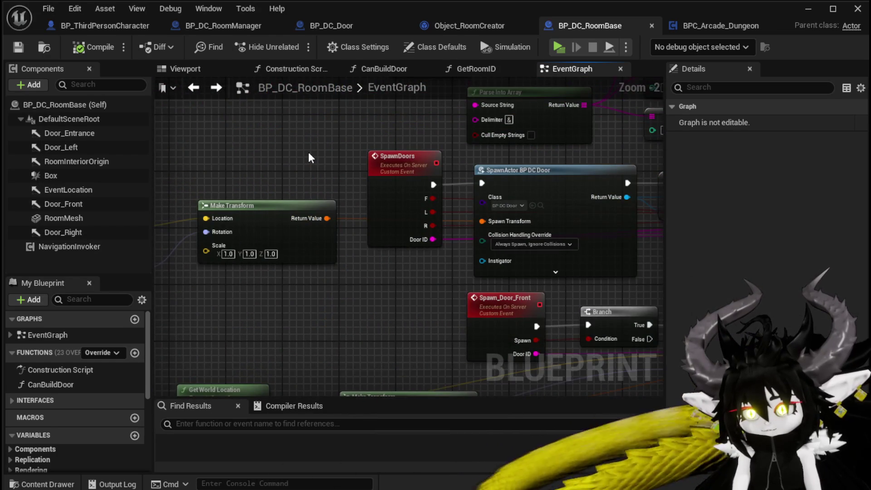
{"action": "scroll", "coordinate": [311, 157], "scroll_direction": "down", "scroll_amount": 2}
{"action": "mouse_move", "coordinate": [310, 157]}
{"action": "left_mouse_down"}
{"action": "mouse_move", "coordinate": [419, 140]}
{"action": "mouse_move", "coordinate": [485, 148]}
{"action": "mouse_move", "coordinate": [405, 140]}
{"action": "left_mouse_up"}
{"action": "scroll", "coordinate": [297, 151], "scroll_direction": "up", "scroll_amount": 3}
{"action": "mouse_move", "coordinate": [298, 152]}
{"action": "left_mouse_down"}
{"action": "mouse_move", "coordinate": [406, 144]}
{"action": "mouse_move", "coordinate": [225, 149]}
{"action": "mouse_move", "coordinate": [279, 142]}
{"action": "mouse_move", "coordinate": [155, 226]}
{"action": "left_mouse_up"}
{"action": "scroll", "coordinate": [406, 143], "scroll_direction": "down", "scroll_amount": 2}
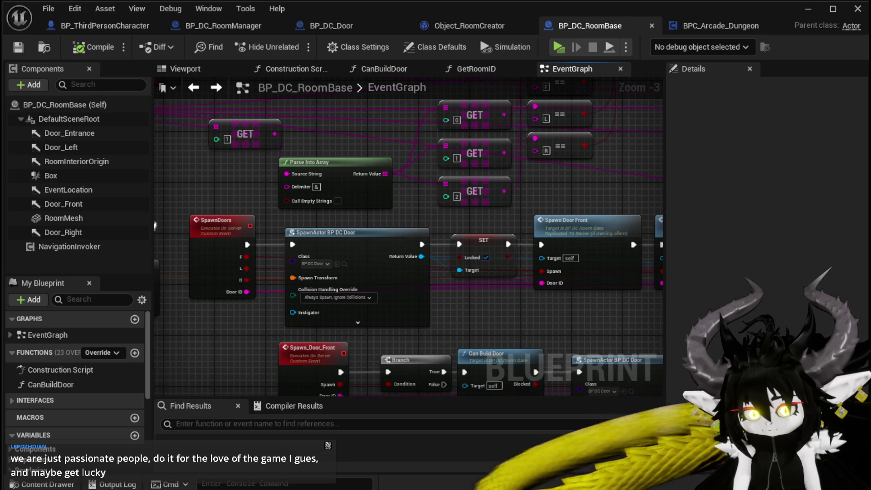
{"action": "scroll", "coordinate": [214, 194], "scroll_direction": "down", "scroll_amount": 1}
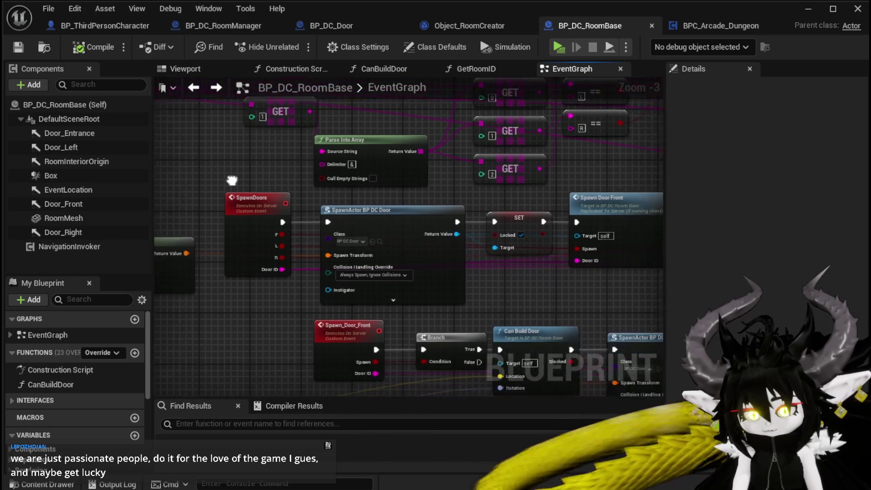
{"action": "left_click_drag", "start_coordinate": [300, 165], "coordinate": [362, 158]}
{"action": "mouse_move", "coordinate": [292, 162]}
{"action": "left_mouse_down"}
{"action": "mouse_move", "coordinate": [404, 150]}
{"action": "mouse_move", "coordinate": [265, 146]}
{"action": "mouse_move", "coordinate": [301, 216]}
{"action": "mouse_move", "coordinate": [347, 129]}
{"action": "mouse_move", "coordinate": [235, 151]}
{"action": "mouse_move", "coordinate": [552, 160]}
{"action": "left_mouse_up"}
{"action": "scroll", "coordinate": [263, 143], "scroll_direction": "down", "scroll_amount": 2}
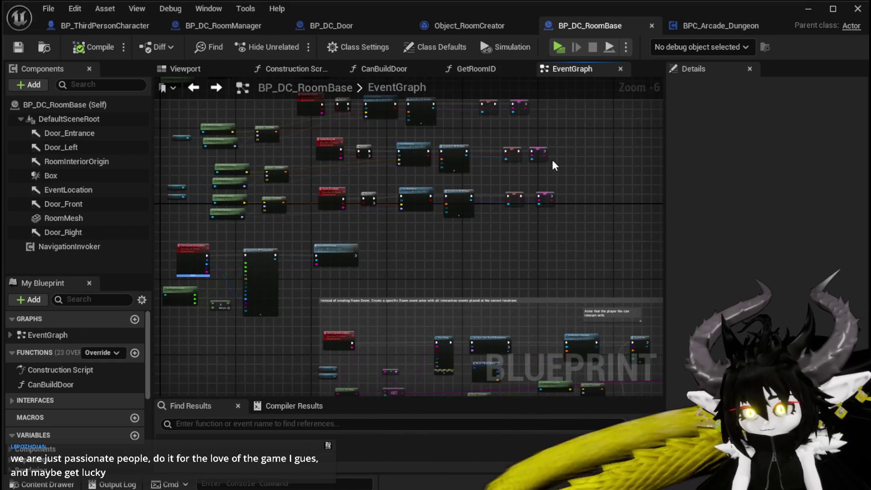
{"action": "scroll", "coordinate": [535, 181], "scroll_direction": "up", "scroll_amount": 3}
{"action": "scroll", "coordinate": [513, 187], "scroll_direction": "down", "scroll_amount": 2}
{"action": "mouse_move", "coordinate": [513, 186]}
{"action": "left_mouse_down"}
{"action": "mouse_move", "coordinate": [506, 173]}
{"action": "mouse_move", "coordinate": [534, 224]}
{"action": "mouse_move", "coordinate": [448, 225]}
{"action": "mouse_move", "coordinate": [425, 267]}
{"action": "mouse_move", "coordinate": [433, 343]}
{"action": "left_mouse_up"}
{"action": "mouse_move", "coordinate": [281, 198]}
{"action": "left_mouse_down"}
{"action": "mouse_move", "coordinate": [341, 247]}
{"action": "mouse_move", "coordinate": [389, 259]}
{"action": "mouse_move", "coordinate": [386, 230]}
{"action": "left_mouse_up"}
{"action": "left_click", "coordinate": [302, 258]}
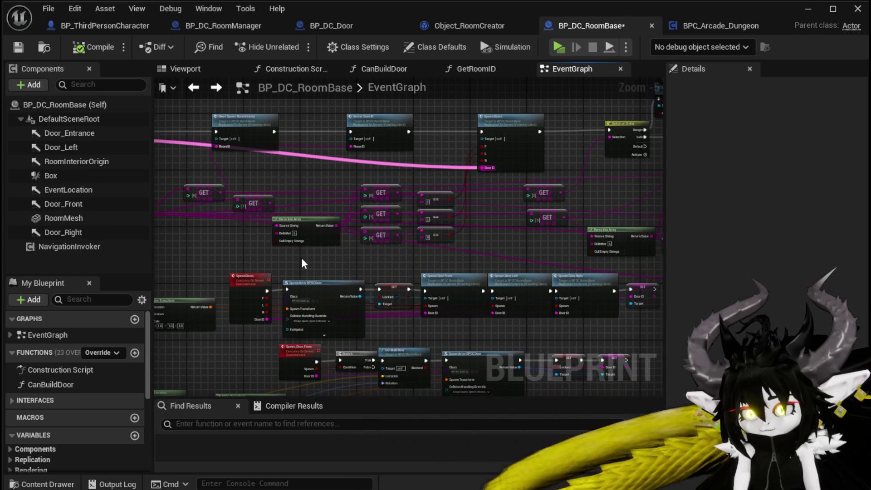
Step: Reposition GET [1] and Parse Into Array, and nudge the three GET and == nodes
{"action": "scroll", "coordinate": [301, 258], "scroll_direction": "up", "scroll_amount": 2}
{"action": "left_click_drag", "start_coordinate": [239, 252], "coordinate": [323, 273]}
{"action": "left_click_drag", "start_coordinate": [328, 185], "coordinate": [249, 234]}
{"action": "left_click_drag", "start_coordinate": [413, 213], "coordinate": [394, 227]}
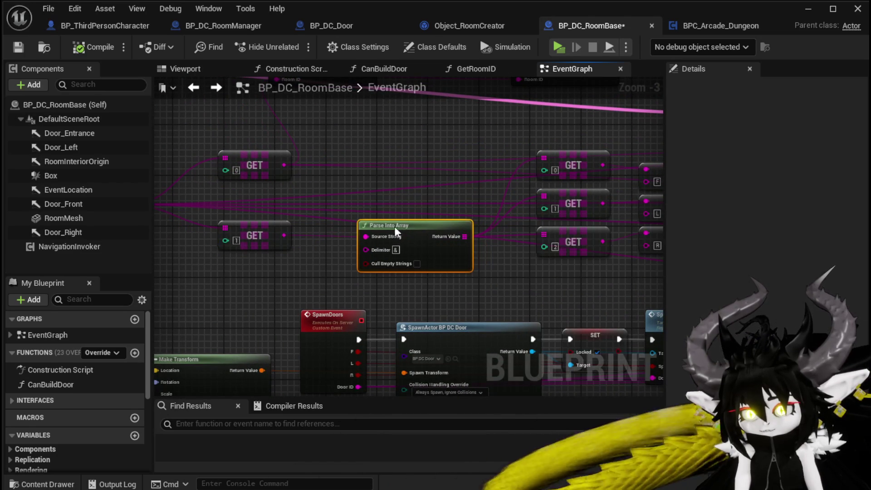
{"action": "left_click_drag", "start_coordinate": [510, 257], "coordinate": [299, 261]}
{"action": "mouse_move", "coordinate": [310, 263]}
{"action": "left_mouse_down"}
{"action": "mouse_move", "coordinate": [360, 223]}
{"action": "mouse_move", "coordinate": [460, 171]}
{"action": "mouse_move", "coordinate": [452, 159]}
{"action": "mouse_move", "coordinate": [463, 161]}
{"action": "left_mouse_up"}
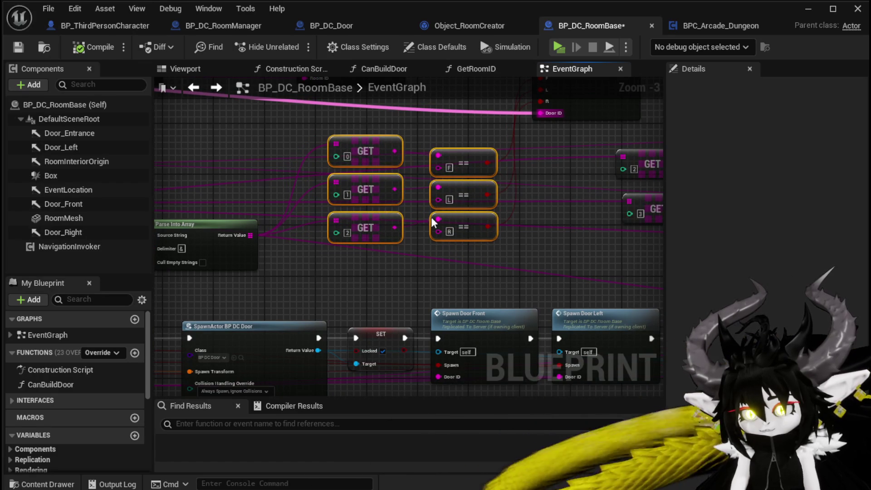
{"action": "left_click", "coordinate": [329, 261]}
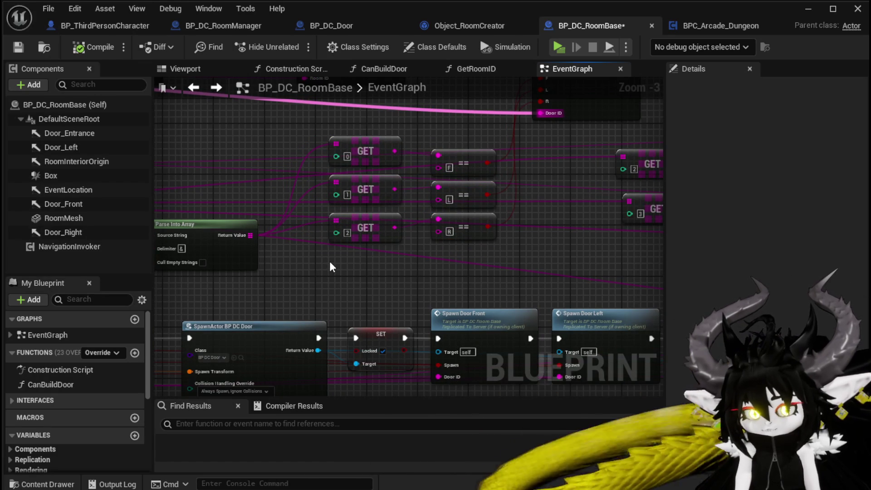
{"action": "left_click_drag", "start_coordinate": [329, 261], "coordinate": [186, 312]}
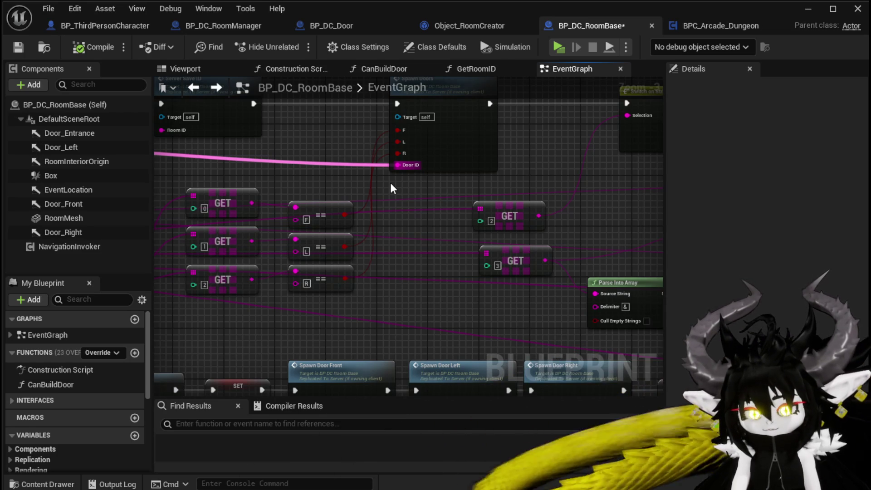
Step: Save BP_DC_RoomBase and look over the Spawn_Door_Front, Left and Right door events
{"action": "scroll", "coordinate": [417, 190], "scroll_direction": "down", "scroll_amount": 1}
{"action": "mouse_move", "coordinate": [349, 211]}
{"action": "left_mouse_down"}
{"action": "mouse_move", "coordinate": [334, 214]}
{"action": "mouse_move", "coordinate": [463, 210]}
{"action": "left_mouse_up"}
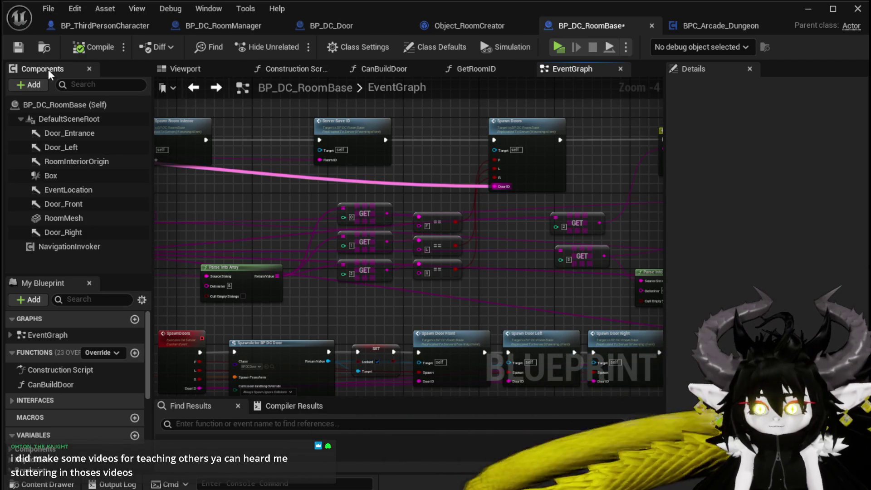
{"action": "left_click", "coordinate": [12, 51]}
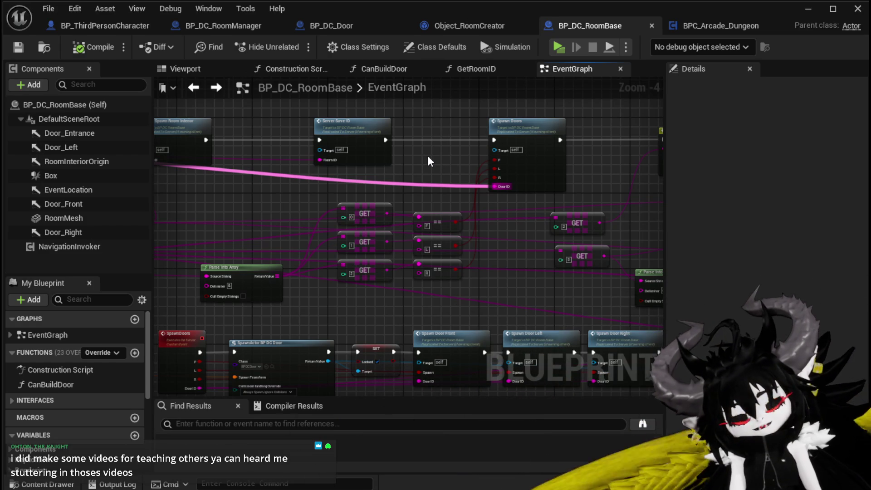
{"action": "mouse_move", "coordinate": [427, 161]}
{"action": "left_mouse_down"}
{"action": "mouse_move", "coordinate": [399, 171]}
{"action": "mouse_move", "coordinate": [471, 168]}
{"action": "mouse_move", "coordinate": [400, 213]}
{"action": "mouse_move", "coordinate": [356, 286]}
{"action": "mouse_move", "coordinate": [340, 270]}
{"action": "mouse_move", "coordinate": [287, 284]}
{"action": "mouse_move", "coordinate": [494, 190]}
{"action": "mouse_move", "coordinate": [471, 154]}
{"action": "left_mouse_up"}
{"action": "scroll", "coordinate": [356, 285], "scroll_direction": "up", "scroll_amount": 1}
{"action": "scroll", "coordinate": [385, 251], "scroll_direction": "down", "scroll_amount": 2}
{"action": "left_click_drag", "start_coordinate": [386, 251], "coordinate": [196, 228]}
{"action": "scroll", "coordinate": [196, 227], "scroll_direction": "up", "scroll_amount": 3}
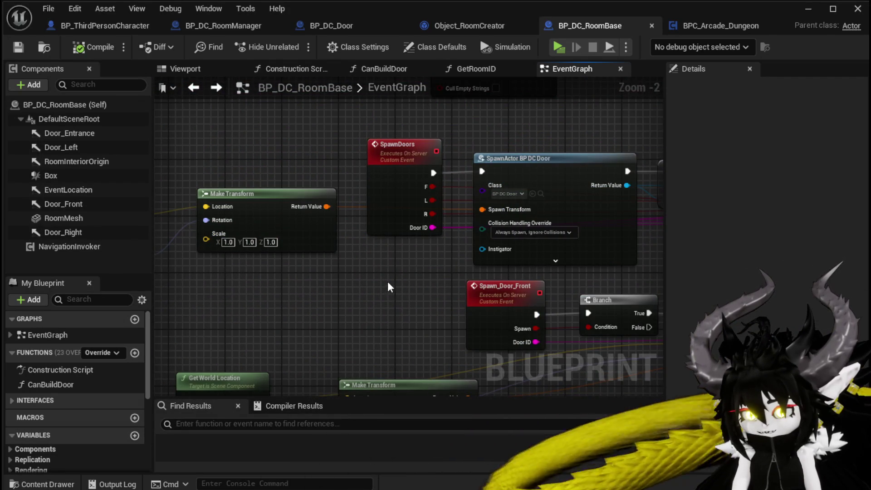
{"action": "scroll", "coordinate": [387, 287], "scroll_direction": "down", "scroll_amount": 3}
{"action": "mouse_move", "coordinate": [389, 285]}
{"action": "left_mouse_down"}
{"action": "mouse_move", "coordinate": [305, 196]}
{"action": "mouse_move", "coordinate": [301, 171]}
{"action": "mouse_move", "coordinate": [261, 312]}
{"action": "mouse_move", "coordinate": [271, 255]}
{"action": "mouse_move", "coordinate": [412, 157]}
{"action": "left_mouse_up"}
{"action": "left_click_drag", "start_coordinate": [268, 249], "coordinate": [313, 184]}
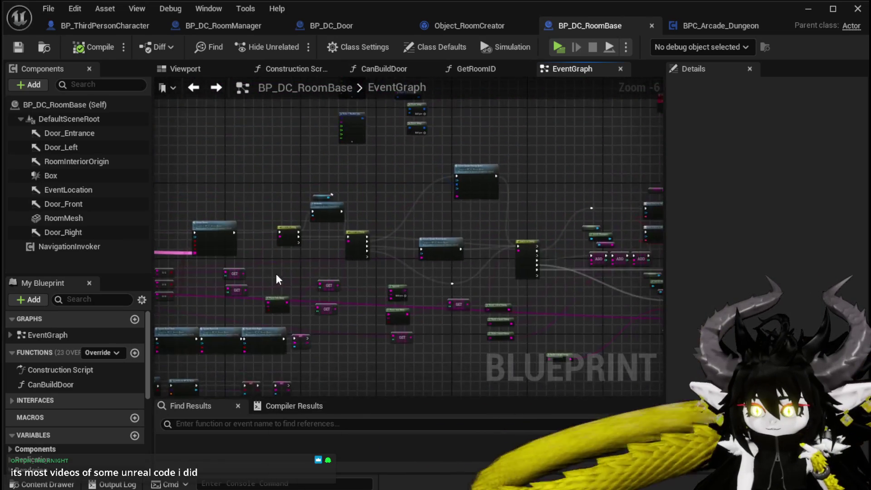
{"action": "scroll", "coordinate": [278, 278], "scroll_direction": "up", "scroll_amount": 3}
{"action": "left_click_drag", "start_coordinate": [265, 168], "coordinate": [240, 266]}
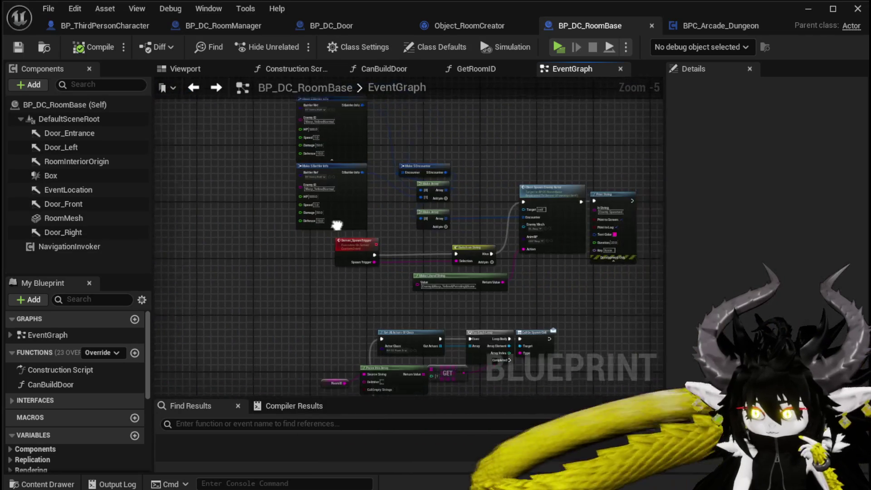
{"action": "scroll", "coordinate": [433, 195], "scroll_direction": "up", "scroll_amount": 3}
{"action": "mouse_move", "coordinate": [433, 195]}
{"action": "left_mouse_down"}
{"action": "mouse_move", "coordinate": [566, 195]}
{"action": "mouse_move", "coordinate": [423, 137]}
{"action": "mouse_move", "coordinate": [420, 229]}
{"action": "mouse_move", "coordinate": [498, 228]}
{"action": "mouse_move", "coordinate": [298, 105]}
{"action": "left_mouse_up"}
{"action": "scroll", "coordinate": [420, 230], "scroll_direction": "down", "scroll_amount": 2}
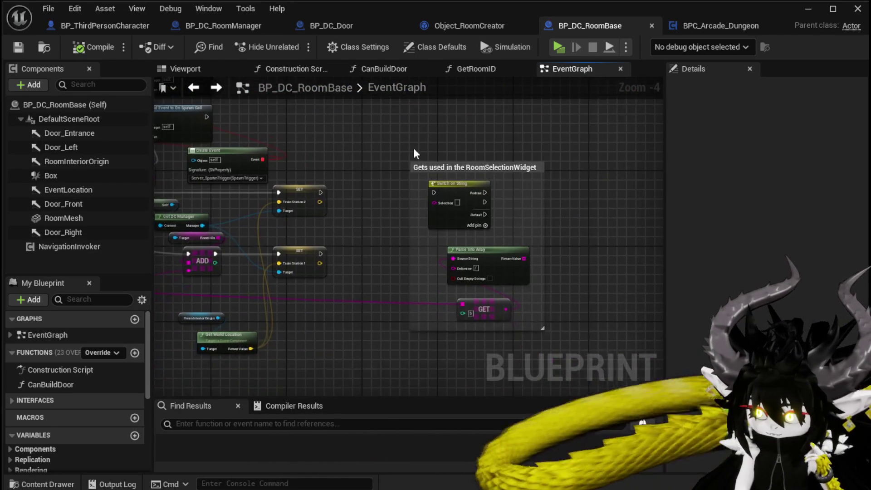
{"action": "scroll", "coordinate": [367, 232], "scroll_direction": "up", "scroll_amount": 2}
{"action": "left_click_drag", "start_coordinate": [336, 227], "coordinate": [363, 321]}
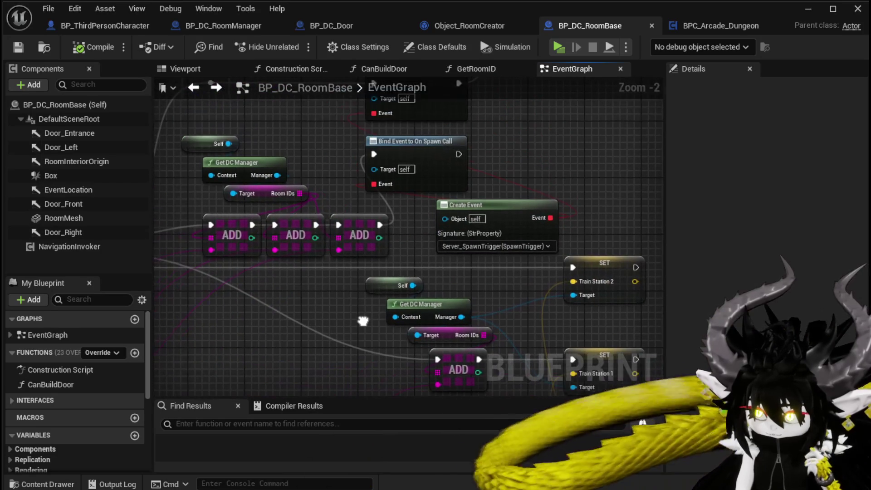
{"action": "scroll", "coordinate": [303, 220], "scroll_direction": "down", "scroll_amount": 2}
{"action": "mouse_move", "coordinate": [303, 221]}
{"action": "left_mouse_down"}
{"action": "mouse_move", "coordinate": [421, 301]}
{"action": "mouse_move", "coordinate": [436, 287]}
{"action": "mouse_move", "coordinate": [522, 276]}
{"action": "left_mouse_up"}
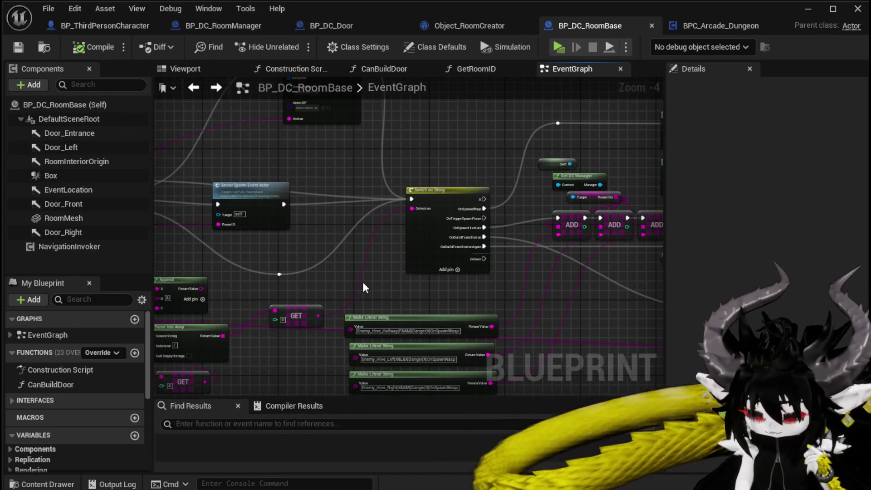
{"action": "left_click_drag", "start_coordinate": [403, 277], "coordinate": [291, 290]}
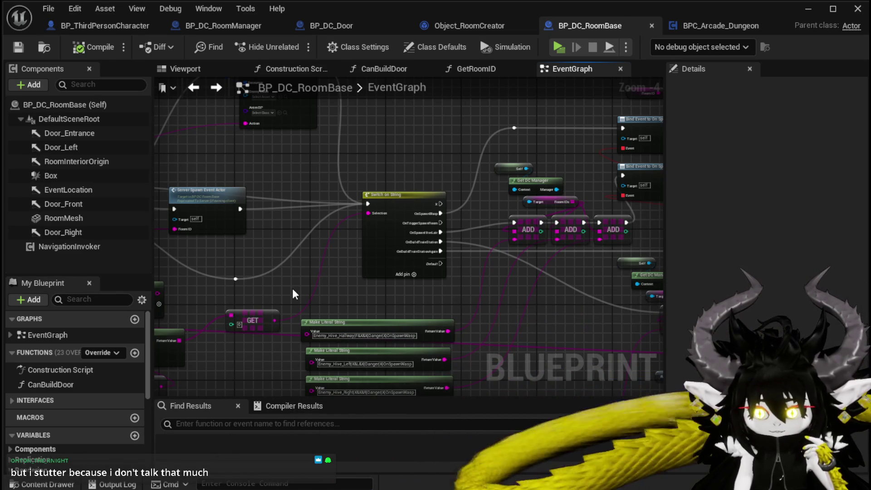
{"action": "mouse_move", "coordinate": [293, 287]}
{"action": "left_mouse_down"}
{"action": "mouse_move", "coordinate": [338, 273]}
{"action": "mouse_move", "coordinate": [468, 271]}
{"action": "mouse_move", "coordinate": [422, 243]}
{"action": "mouse_move", "coordinate": [364, 253]}
{"action": "mouse_move", "coordinate": [356, 243]}
{"action": "mouse_move", "coordinate": [372, 263]}
{"action": "mouse_move", "coordinate": [437, 271]}
{"action": "left_mouse_up"}
{"action": "left_click_drag", "start_coordinate": [369, 276], "coordinate": [472, 278]}
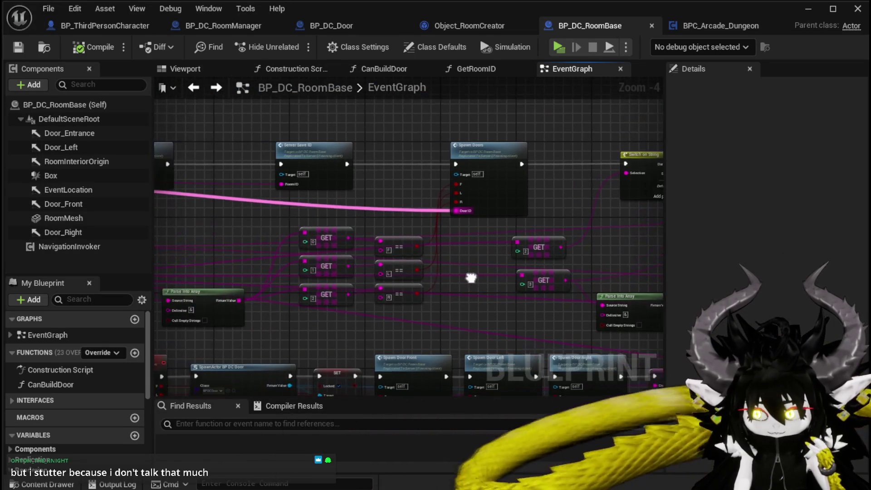
{"action": "left_click_drag", "start_coordinate": [255, 285], "coordinate": [404, 288]}
{"action": "mouse_move", "coordinate": [322, 292]}
{"action": "left_mouse_down"}
{"action": "mouse_move", "coordinate": [401, 263]}
{"action": "mouse_move", "coordinate": [438, 222]}
{"action": "left_mouse_up"}
{"action": "mouse_move", "coordinate": [307, 274]}
{"action": "left_mouse_down"}
{"action": "mouse_move", "coordinate": [352, 227]}
{"action": "mouse_move", "coordinate": [396, 211]}
{"action": "left_mouse_up"}
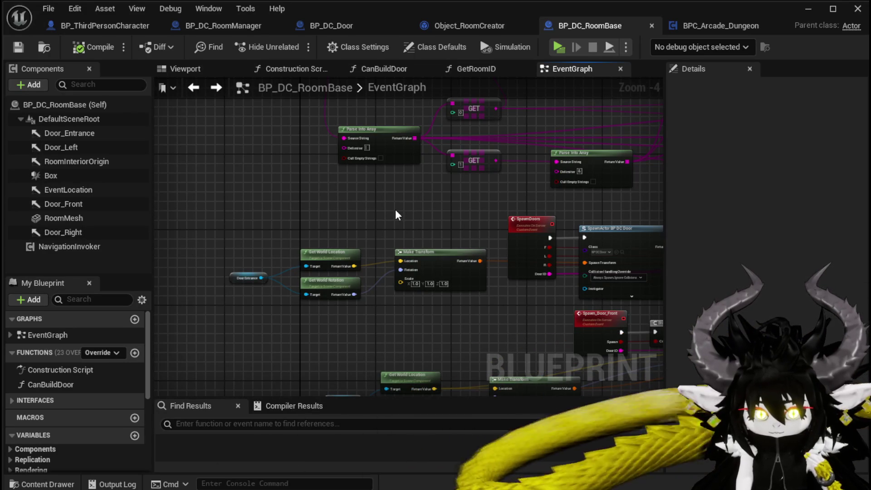
{"action": "mouse_move", "coordinate": [395, 209]}
{"action": "left_mouse_down"}
{"action": "mouse_move", "coordinate": [447, 213]}
{"action": "mouse_move", "coordinate": [482, 201]}
{"action": "left_mouse_up"}
{"action": "scroll", "coordinate": [482, 201], "scroll_direction": "down", "scroll_amount": 2}
{"action": "scroll", "coordinate": [472, 255], "scroll_direction": "up", "scroll_amount": 3}
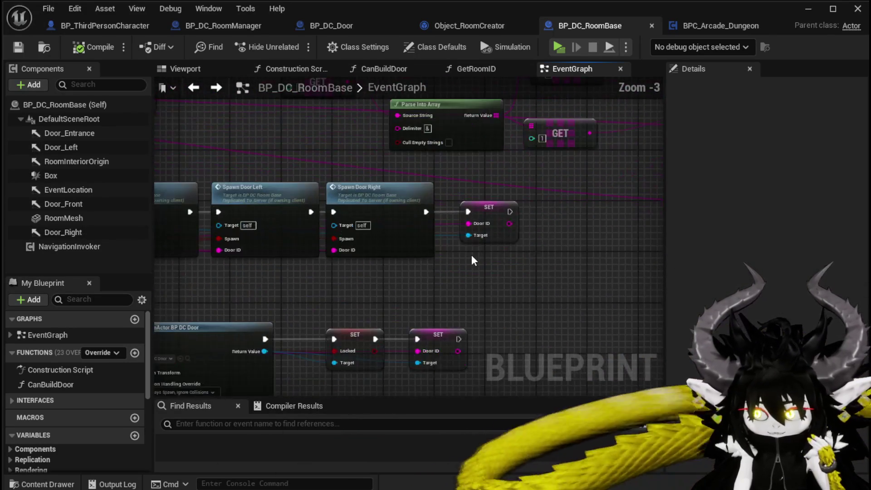
{"action": "mouse_move", "coordinate": [526, 268]}
{"action": "left_mouse_down"}
{"action": "mouse_move", "coordinate": [611, 256]}
{"action": "mouse_move", "coordinate": [470, 241]}
{"action": "left_mouse_up"}
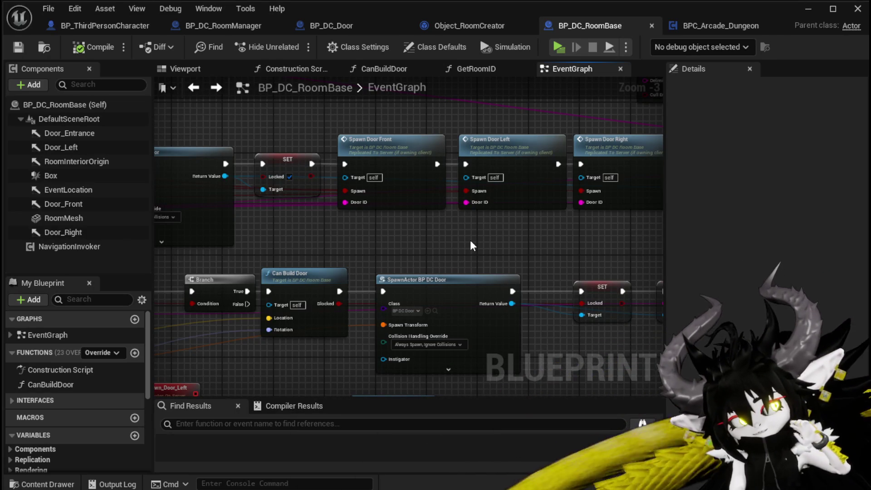
{"action": "mouse_move", "coordinate": [472, 238]}
{"action": "left_mouse_down"}
{"action": "mouse_move", "coordinate": [494, 235]}
{"action": "mouse_move", "coordinate": [400, 219]}
{"action": "mouse_move", "coordinate": [495, 223]}
{"action": "mouse_move", "coordinate": [325, 212]}
{"action": "left_mouse_up"}
{"action": "scroll", "coordinate": [428, 213], "scroll_direction": "down", "scroll_amount": 2}
{"action": "scroll", "coordinate": [326, 211], "scroll_direction": "up", "scroll_amount": 2}
{"action": "mouse_move", "coordinate": [241, 249]}
{"action": "left_mouse_down"}
{"action": "mouse_move", "coordinate": [214, 287]}
{"action": "mouse_move", "coordinate": [582, 288]}
{"action": "mouse_move", "coordinate": [350, 261]}
{"action": "left_mouse_up"}
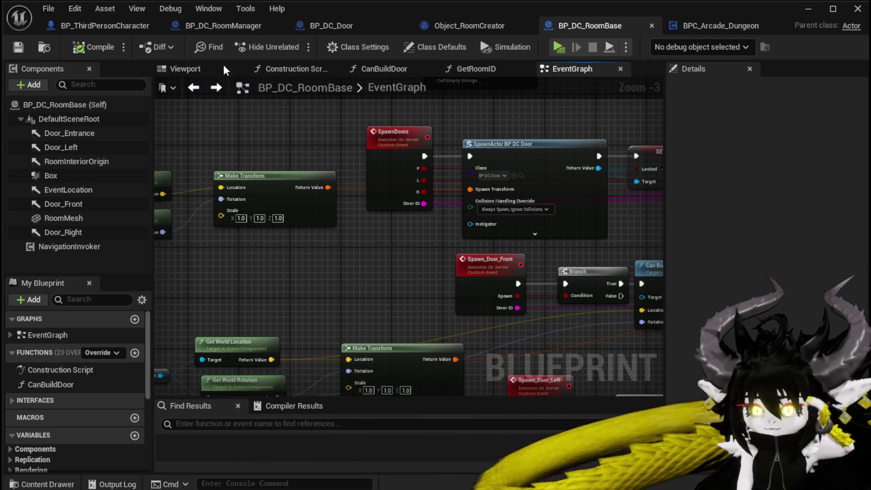
Step: Add a new function to Object_RoomCreator and begin naming it Build
{"action": "left_click", "coordinate": [456, 24]}
{"action": "left_click", "coordinate": [121, 137]}
{"action": "type", "text": "Buil"}
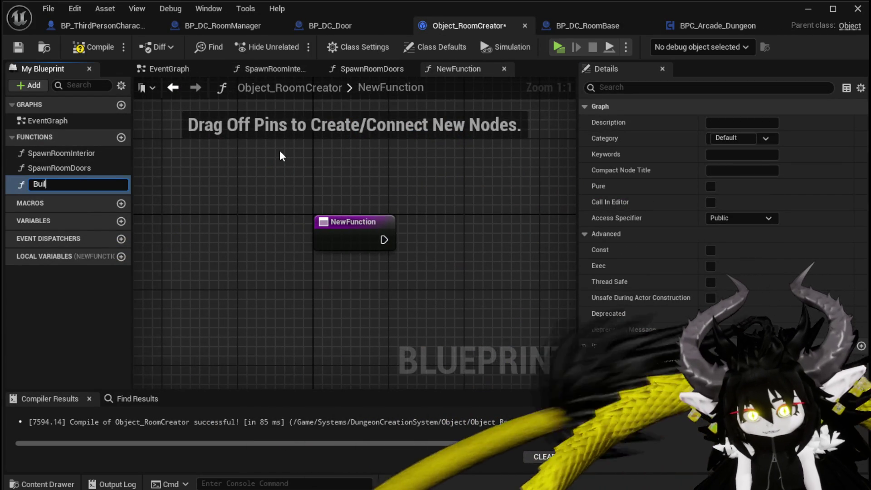
{"action": "type", "text": "d"}
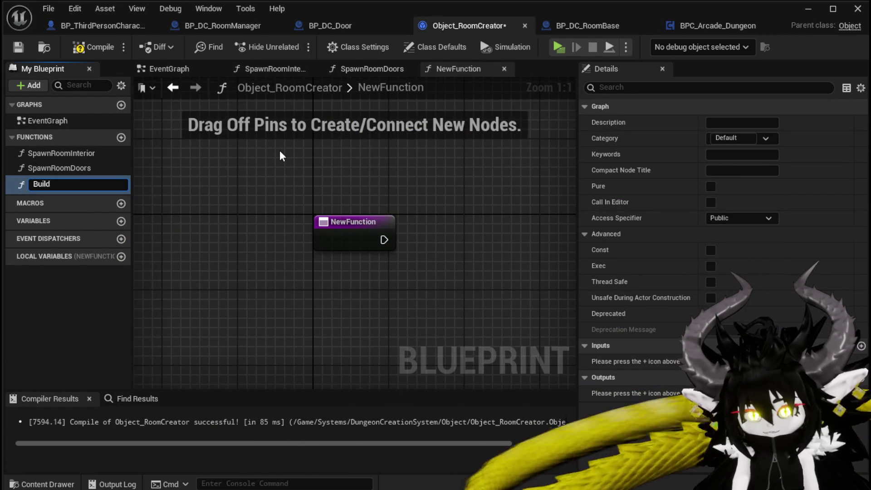